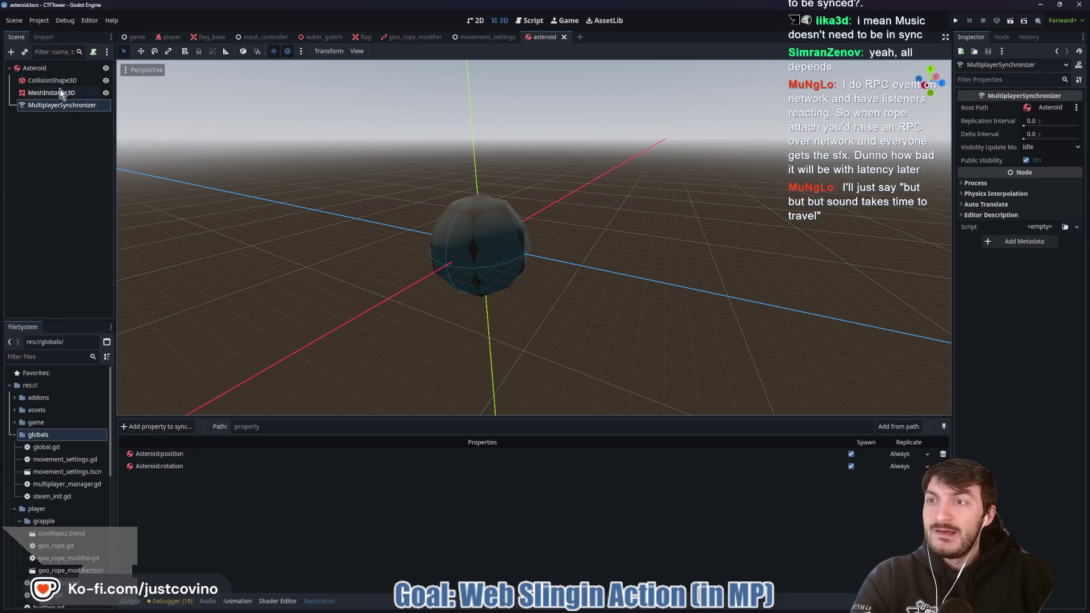
# Select the Asteroid body and show its RigidBody3D Mass and Physics Material in the Inspector
pyautogui.click(95, 69)
pyautogui.moveTo(520, 139)
pyautogui.mouseDown()
pyautogui.moveTo(516, 151)
pyautogui.moveTo(647, 146)
pyautogui.moveTo(671, 127)
pyautogui.moveTo(795, 177)
pyautogui.mouseUp()
pyautogui.scroll(-3, 706, 121)
pyautogui.scroll(3, 983, 174)
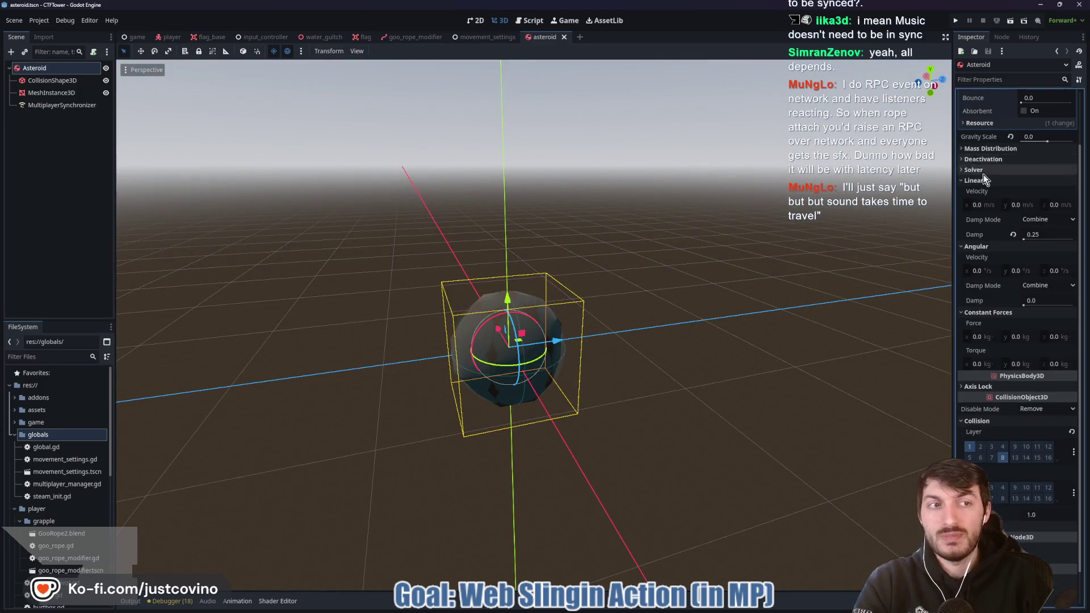
pyautogui.click(1010, 210)
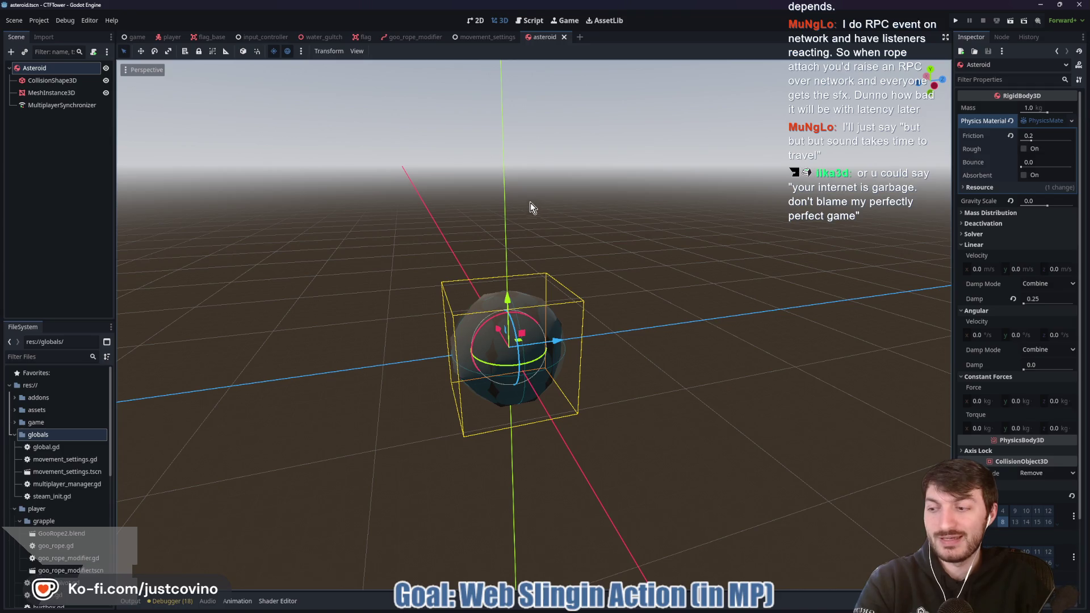
pyautogui.moveTo(629, 191)
pyautogui.mouseDown()
pyautogui.moveTo(537, 198)
pyautogui.moveTo(589, 198)
pyautogui.moveTo(225, 157)
pyautogui.mouseUp()
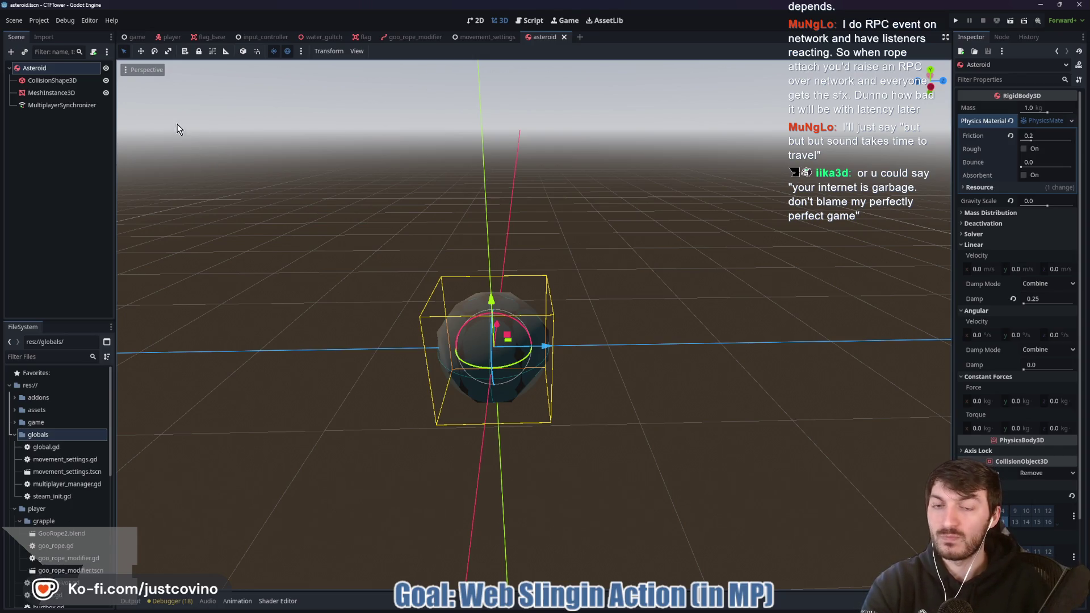
pyautogui.moveTo(635, 220); pyautogui.dragTo(413, 232)
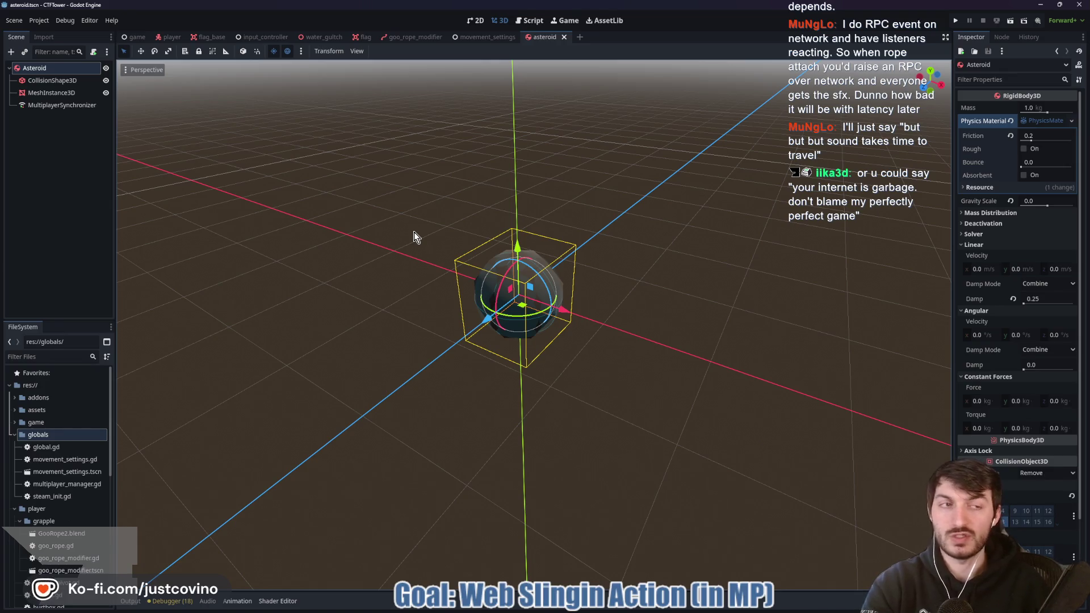
pyautogui.moveTo(369, 260); pyautogui.dragTo(556, 261)
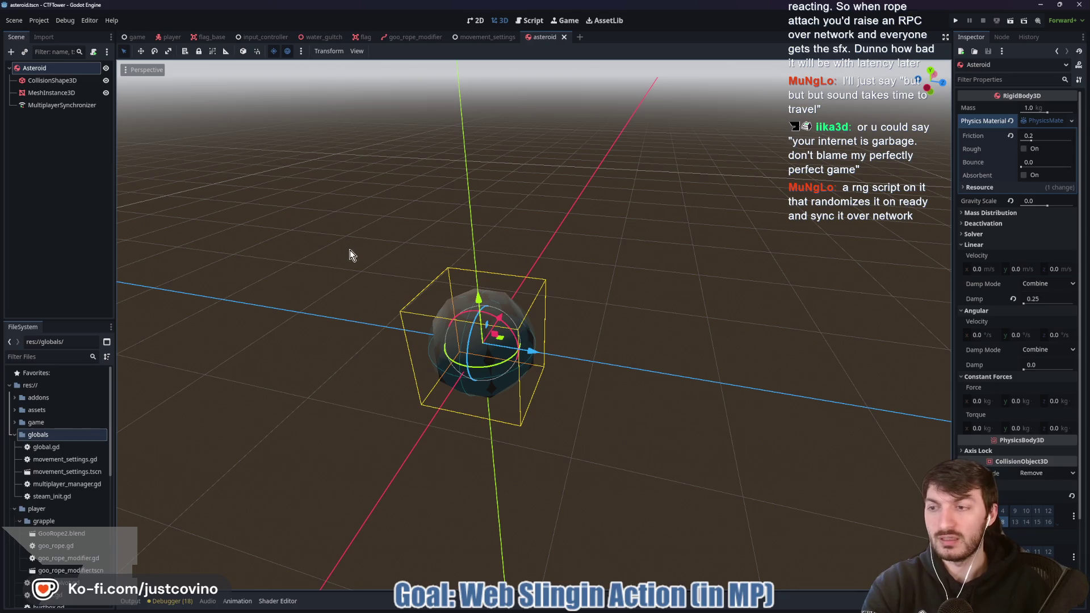
# Attach a new asteroid.gd script to Asteroid declaring class_name Asteroid, and save it
pyautogui.click(93, 52)
pyautogui.click(517, 379)
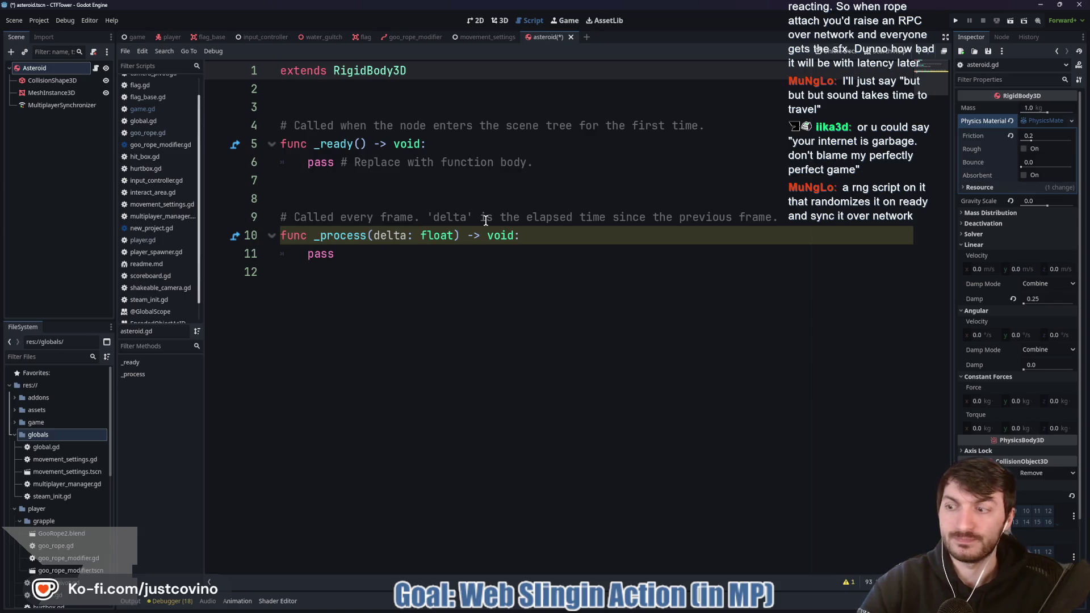
pyautogui.write('class_n')
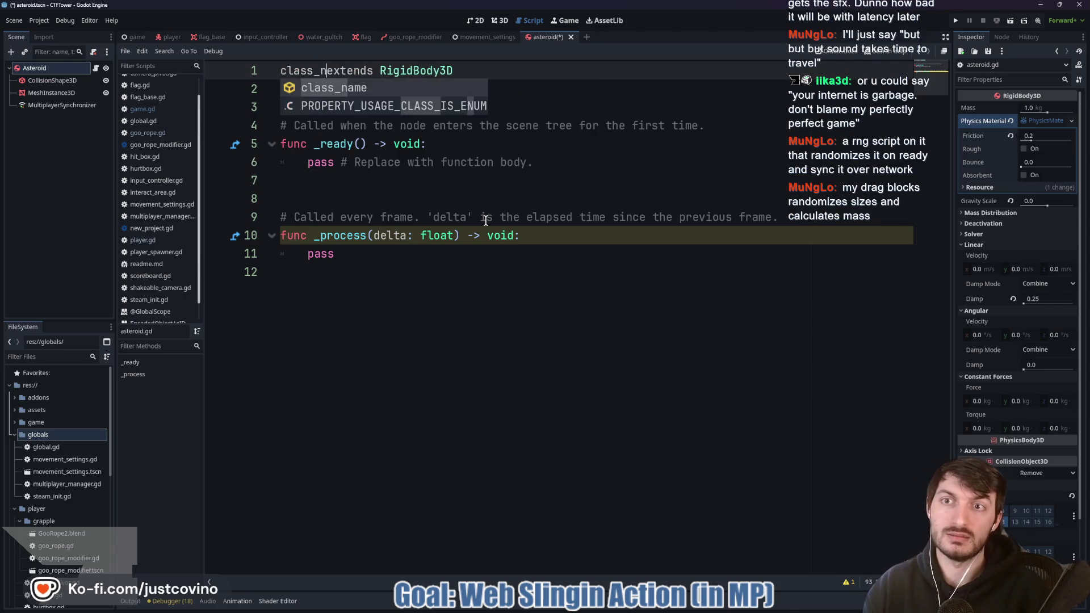
pyautogui.press('Return')
pyautogui.write('Asteroid')
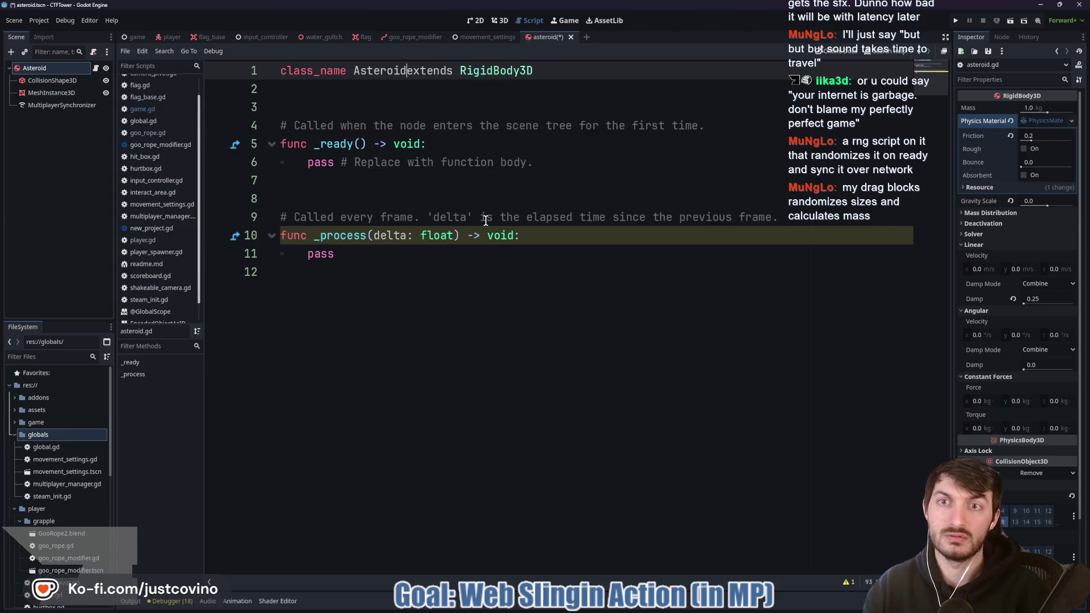
pyautogui.click(419, 200)
pyautogui.hotkey('ctrl', 's')
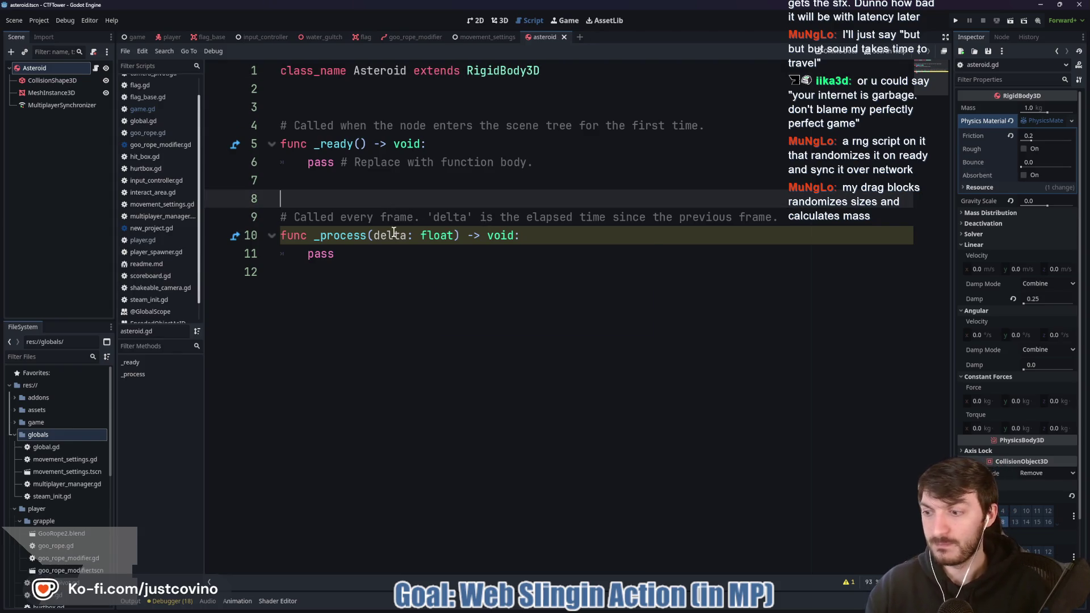
# Delete the template functions on lines 4–11 of asteroid.gd and save
pyautogui.click(374, 299)
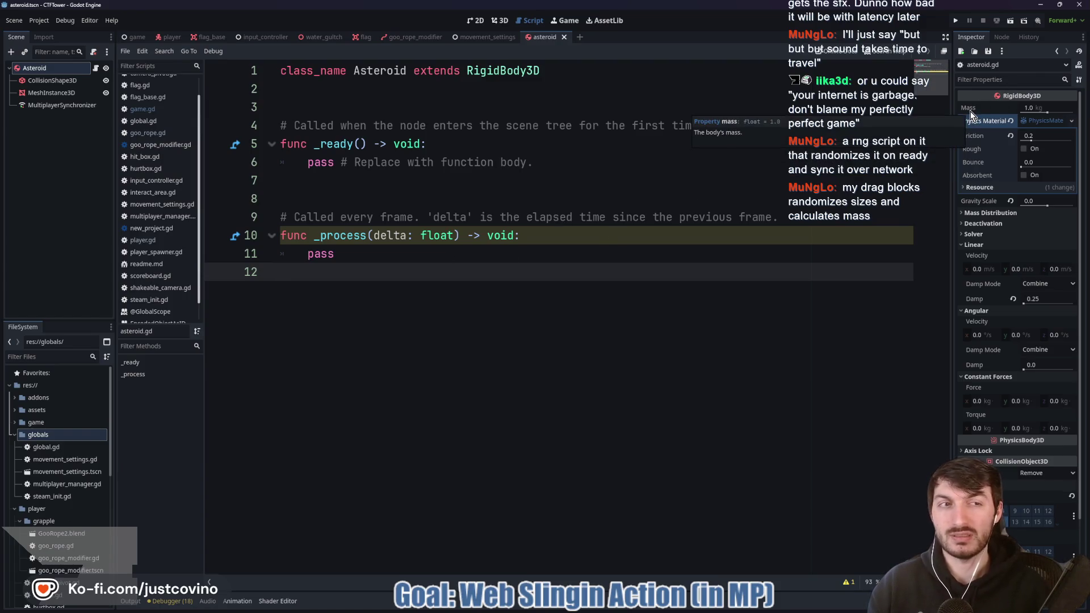
pyautogui.click(373, 199)
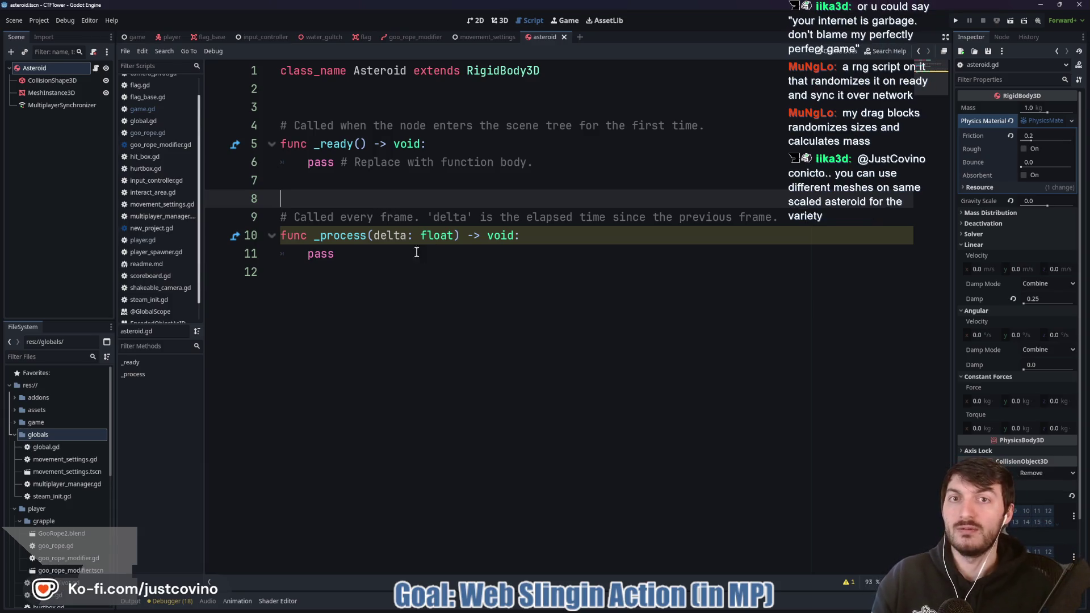
pyautogui.click(394, 250)
pyautogui.moveTo(394, 255)
pyautogui.mouseDown()
pyautogui.moveTo(244, 144)
pyautogui.moveTo(242, 125)
pyautogui.mouseUp()
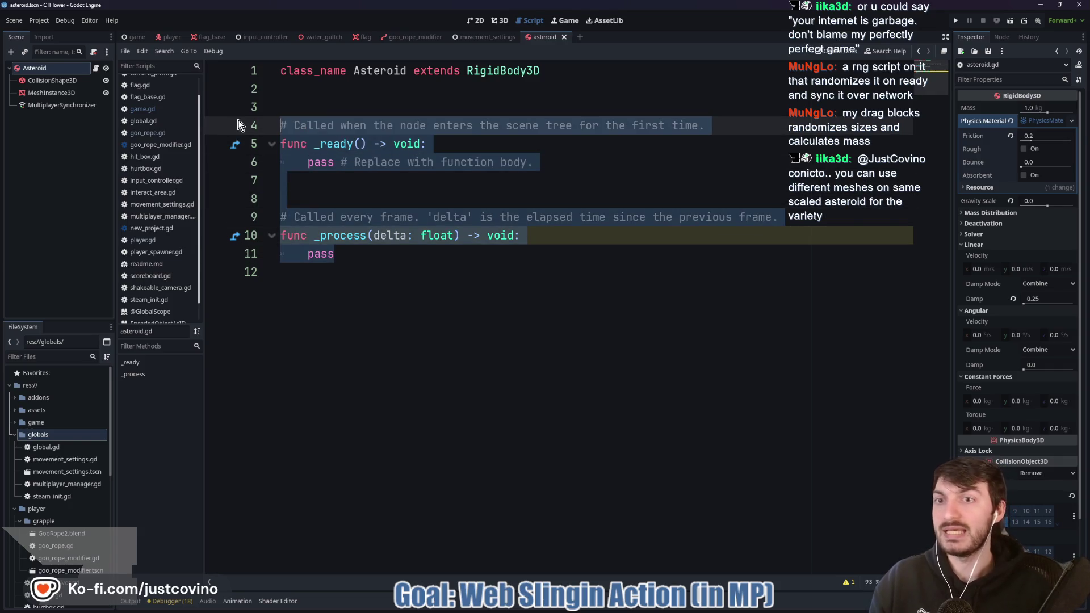
pyautogui.press('BackSpace')
pyautogui.hotkey('ctrl', 's')
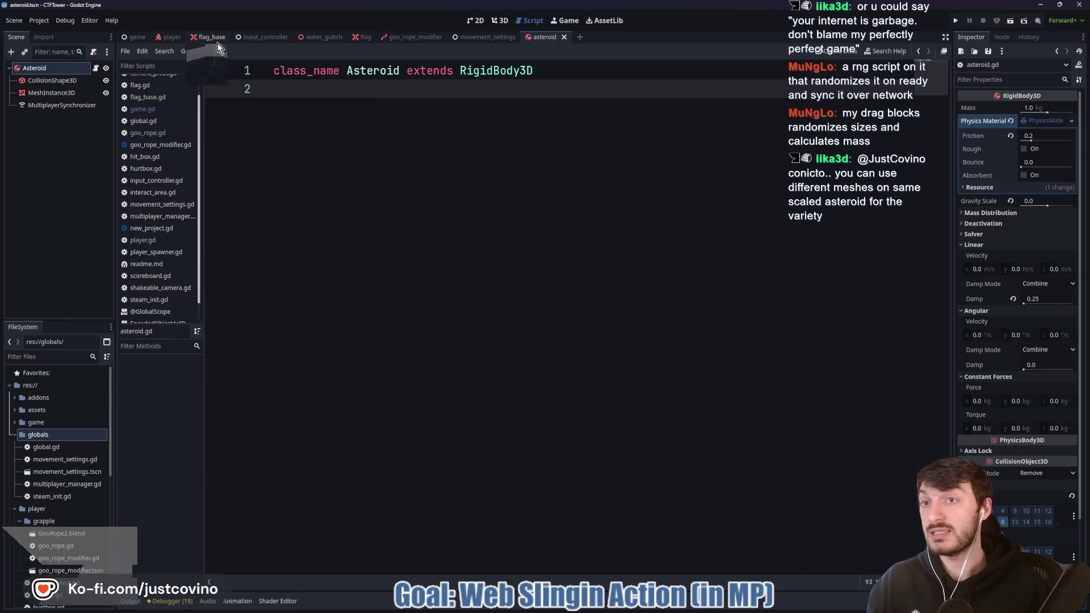
pyautogui.click(169, 37)
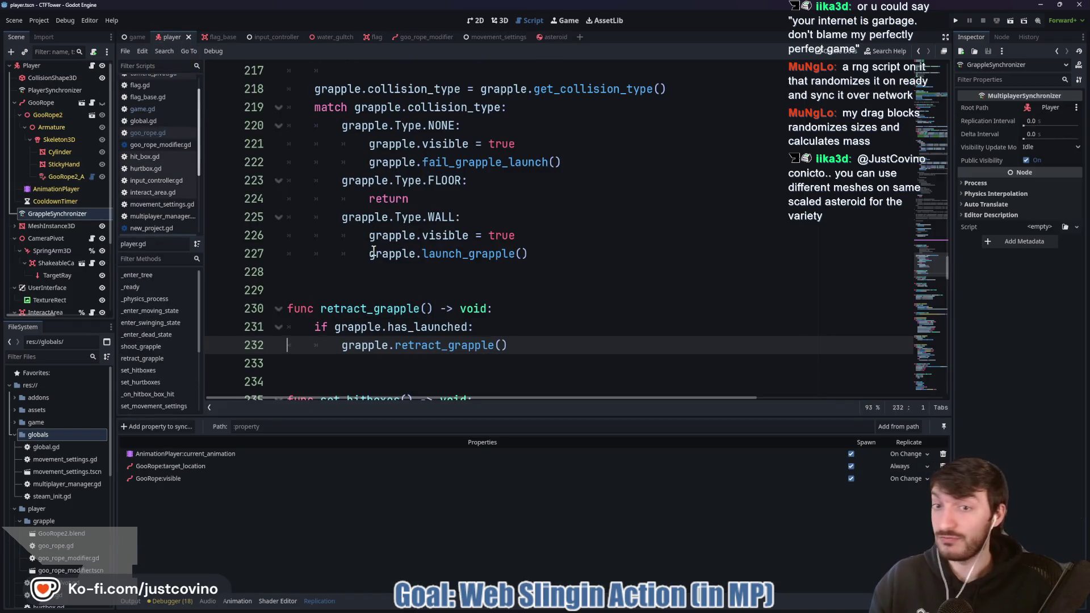
# In goo_rope.gd, change line 55's collider type check from RigidBody3D to Asteroid and save
pyautogui.scroll(5, 386, 258)
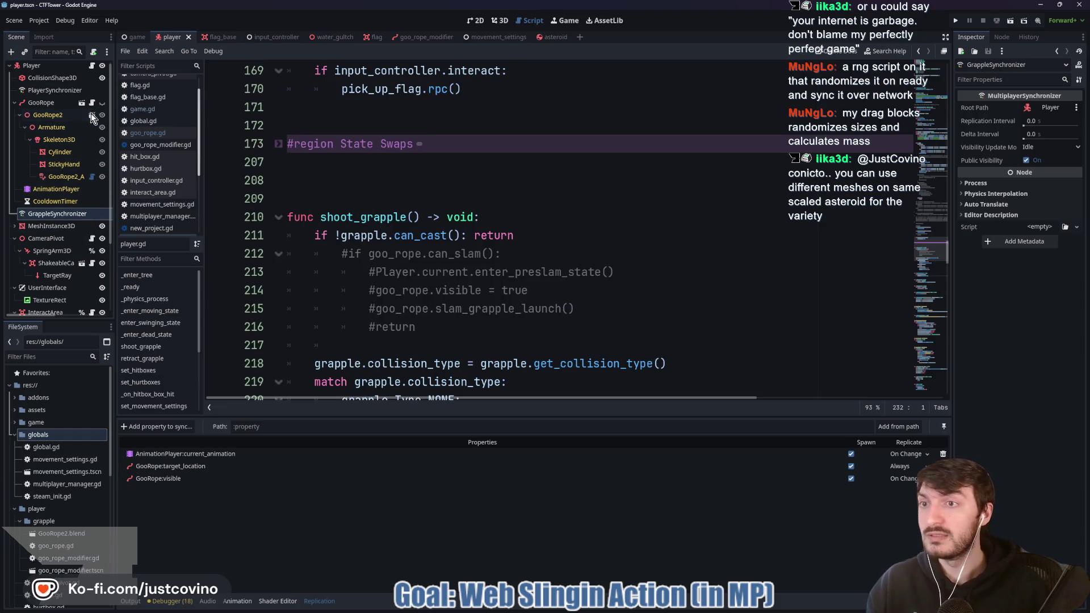
pyautogui.click(93, 103)
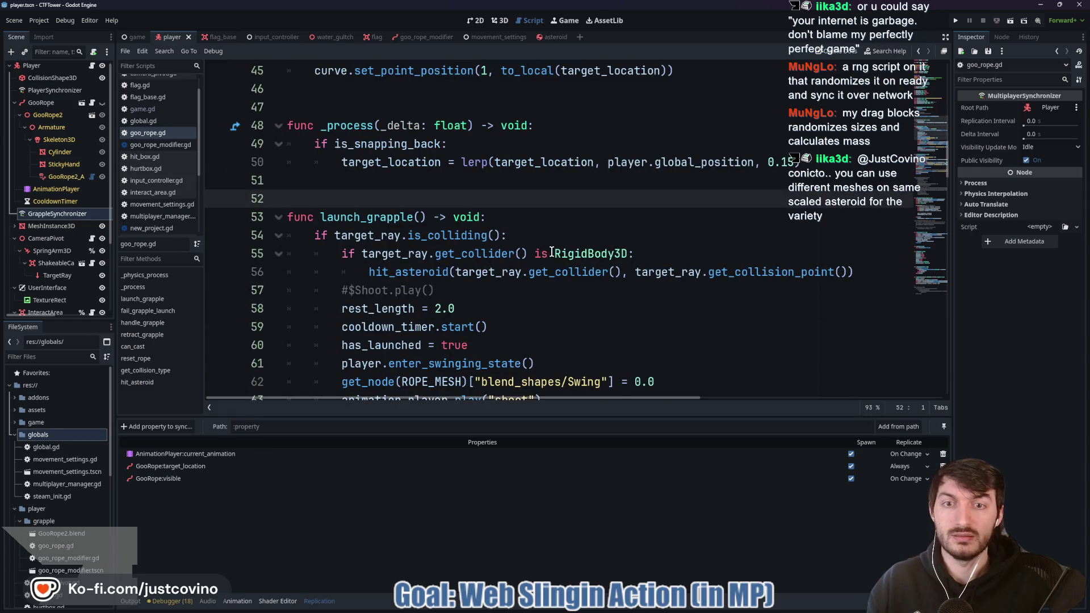
pyautogui.moveTo(553, 254); pyautogui.dragTo(626, 253)
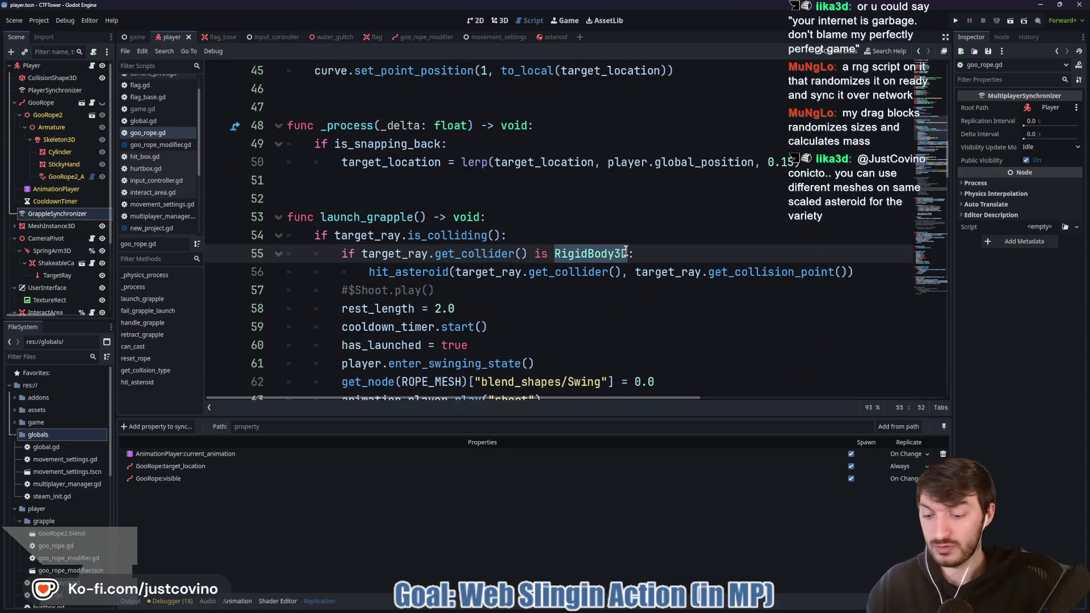
pyautogui.write('Ast')
pyautogui.press('Return')
pyautogui.hotkey('ctrl', 's')
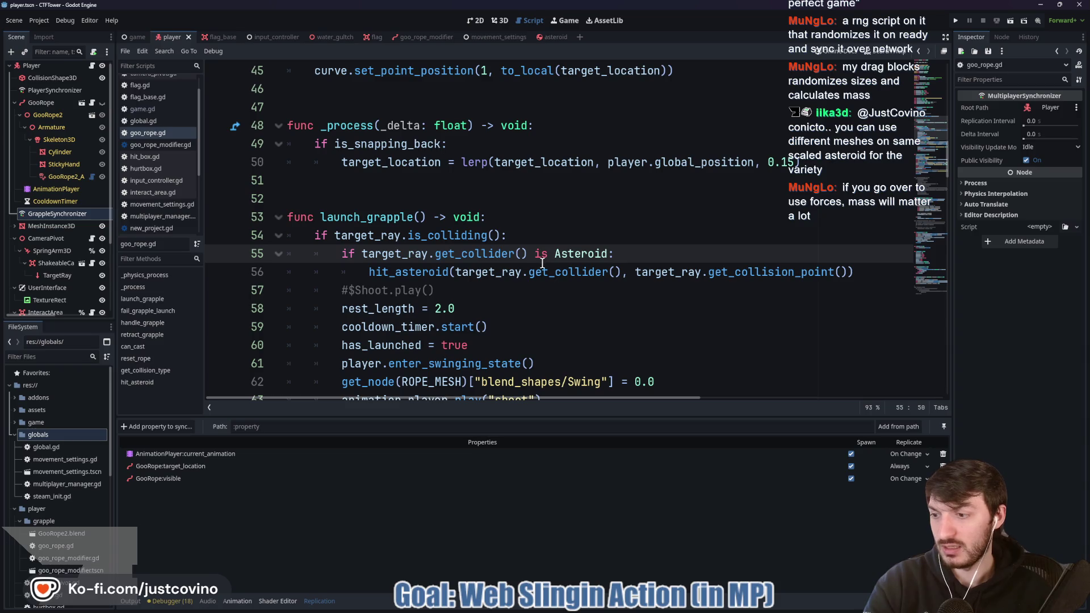
pyautogui.moveTo(537, 265)
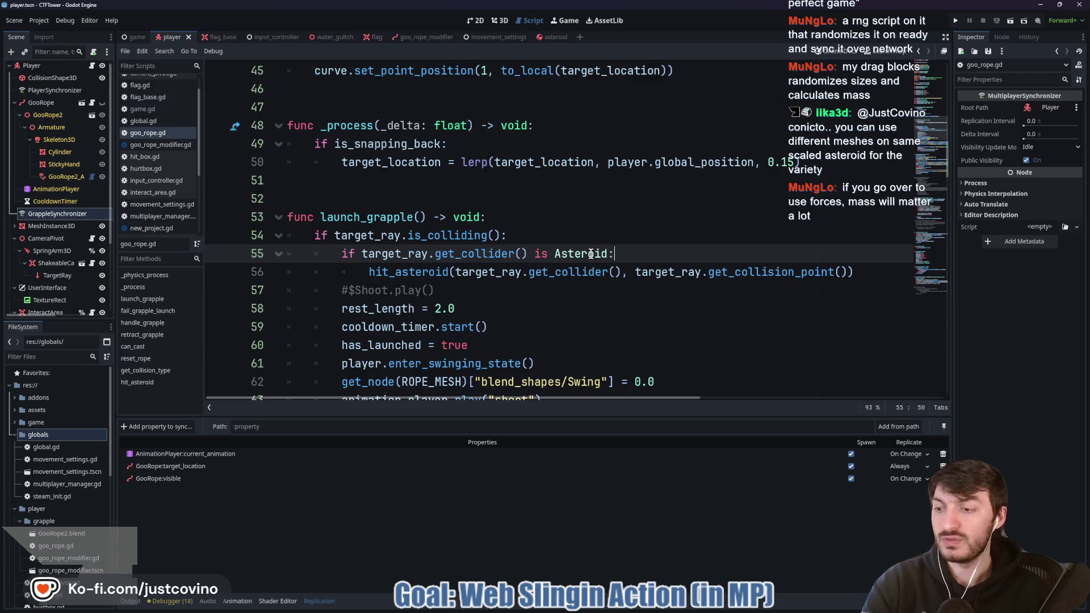
pyautogui.scroll(-3, 593, 256)
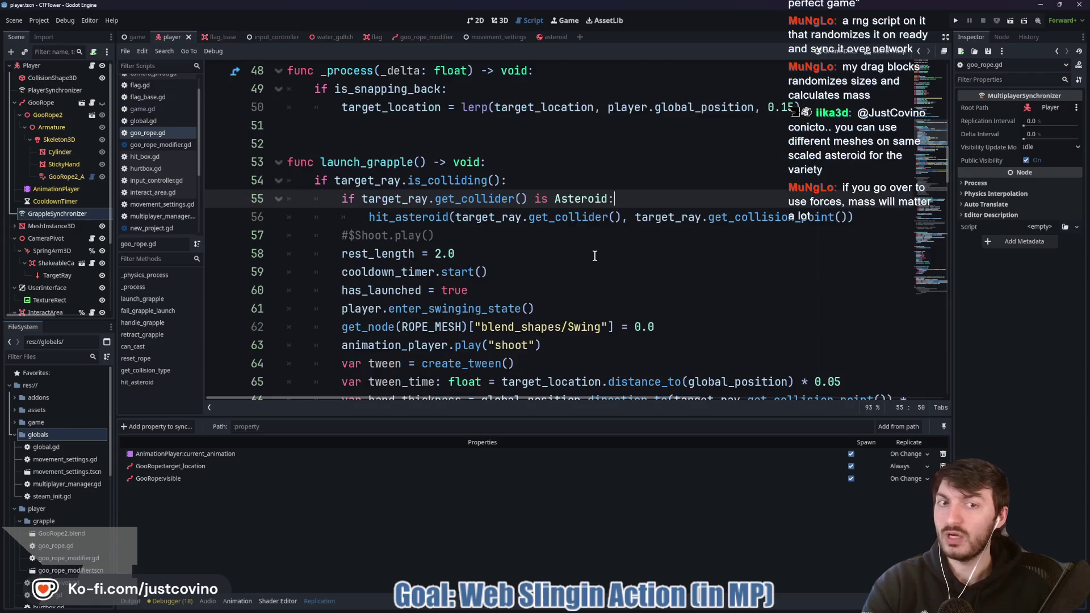
# Change hit_asteroid's parameter type from RigidBody3D to Asteroid and save goo_rope.gd
pyautogui.scroll(-4, 595, 257)
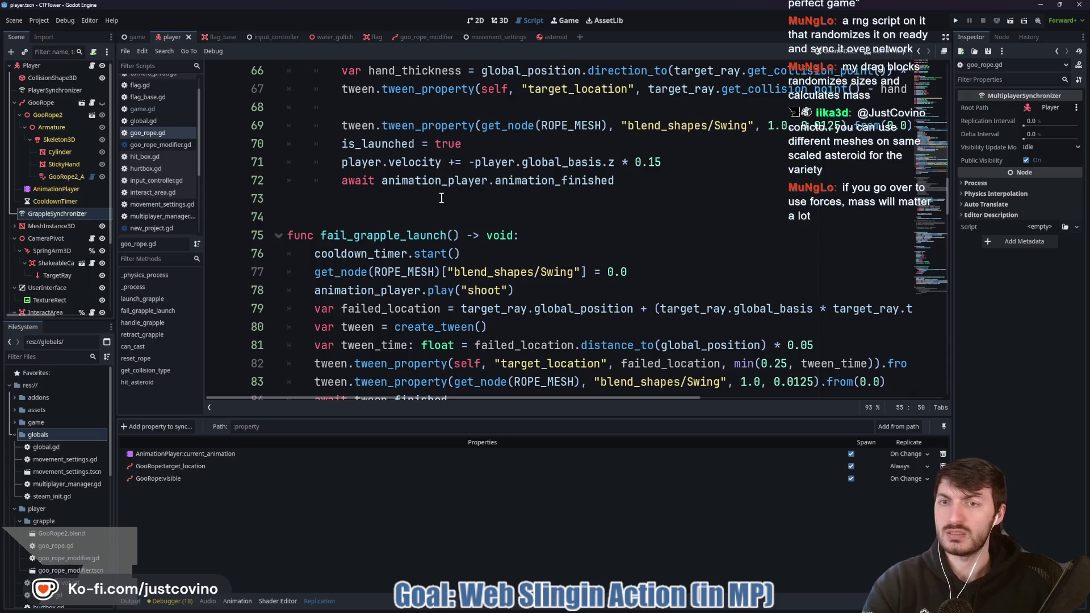
pyautogui.scroll(-4, 441, 198)
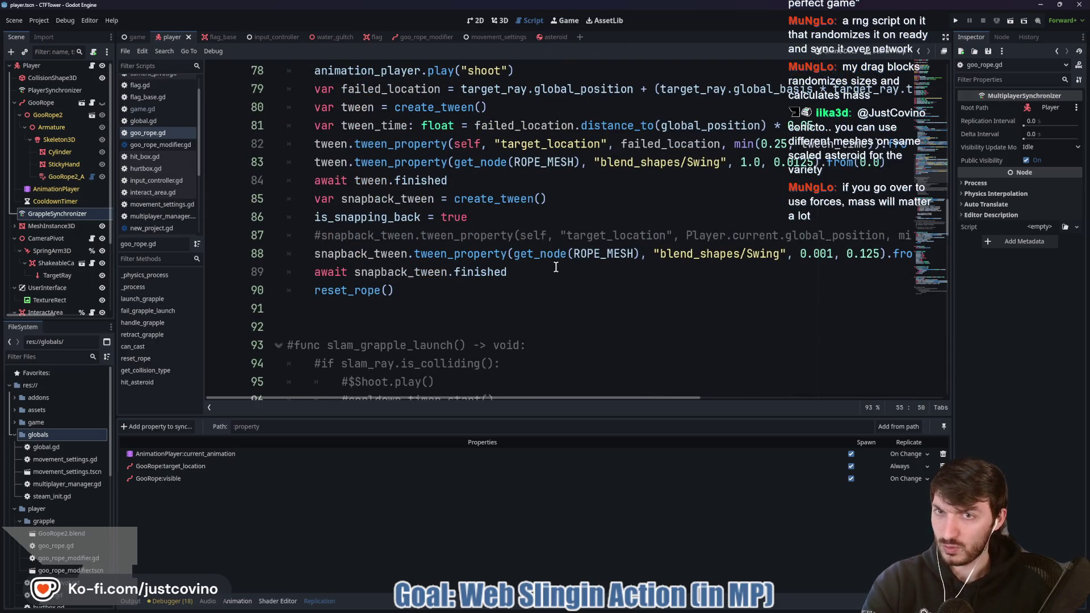
pyautogui.scroll(-20, 556, 267)
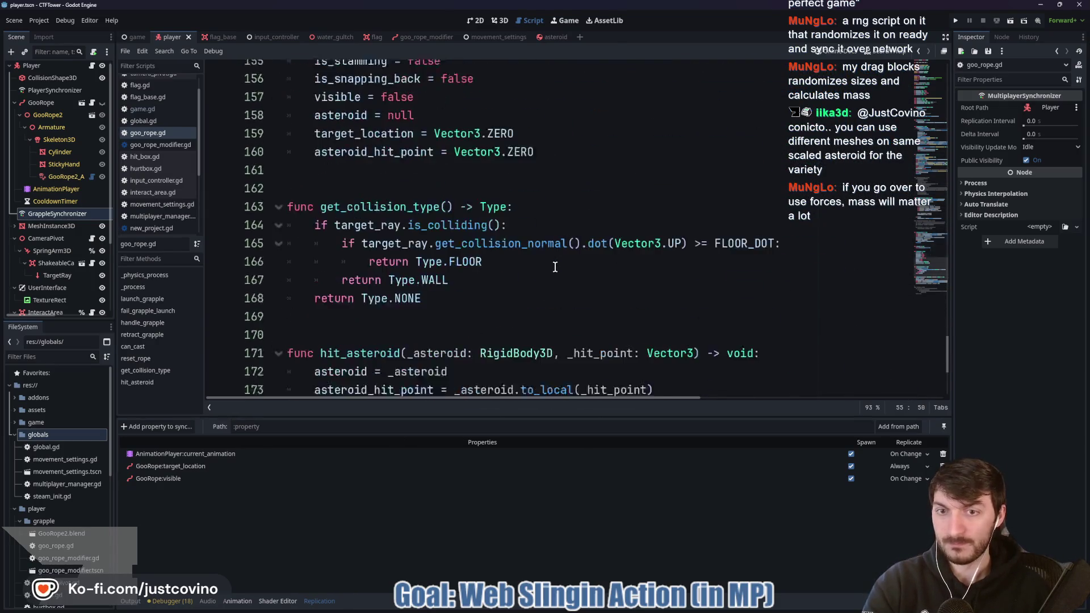
pyautogui.scroll(-4, 555, 267)
pyautogui.moveTo(549, 125); pyautogui.dragTo(480, 124)
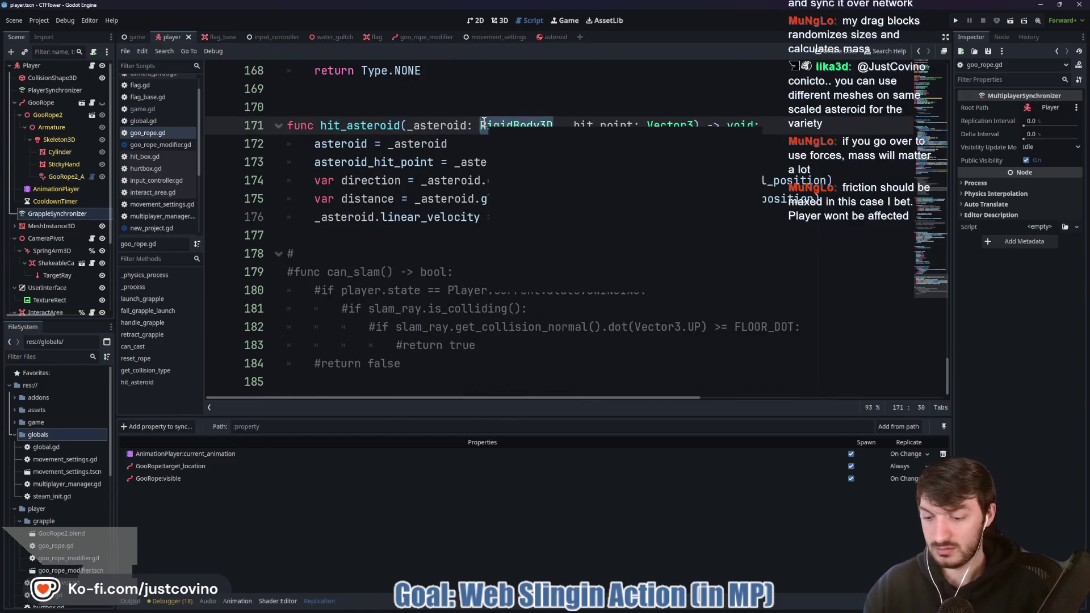
pyautogui.write('Aster')
pyautogui.press('Return')
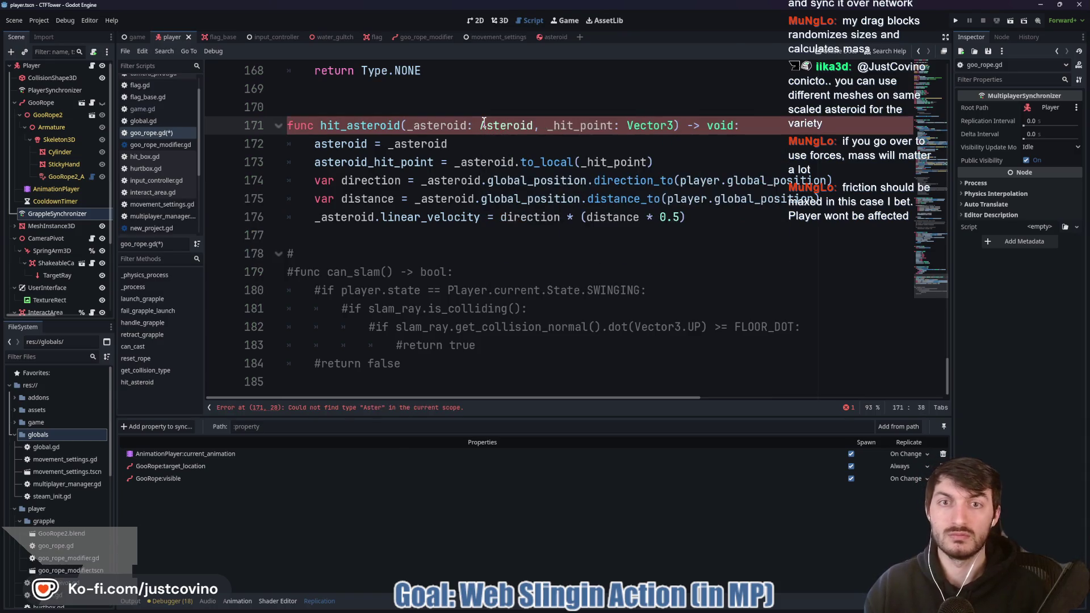
pyautogui.hotkey('ctrl', 's')
# Retype the asteroid variable declared on line 23 from RigidBody3D to Asteroid
pyautogui.click(509, 148)
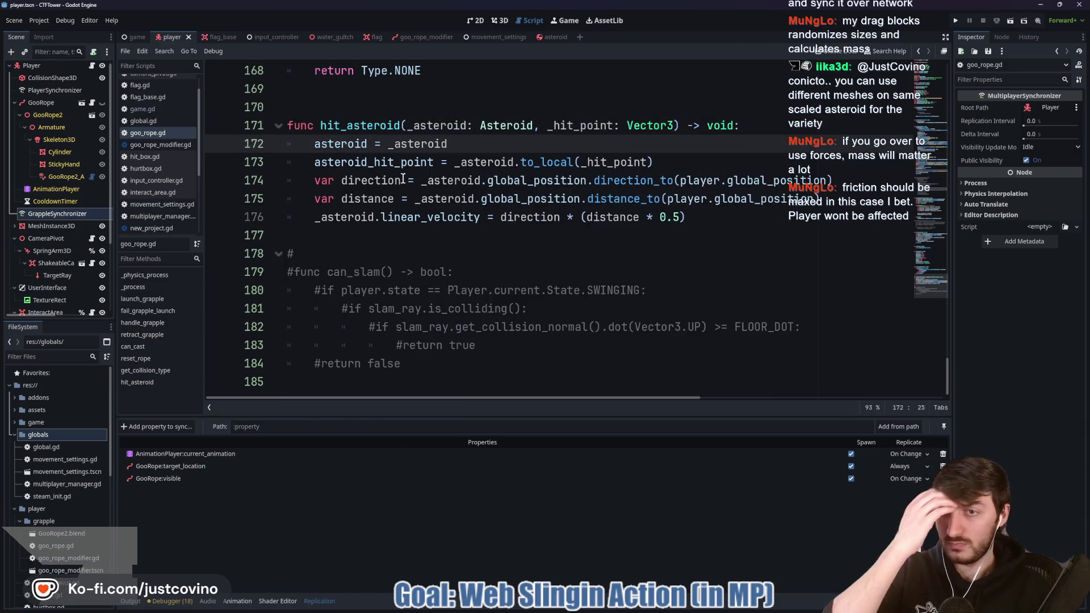
pyautogui.keyDown('ctrl'); pyautogui.click(336, 151); pyautogui.keyUp('ctrl')
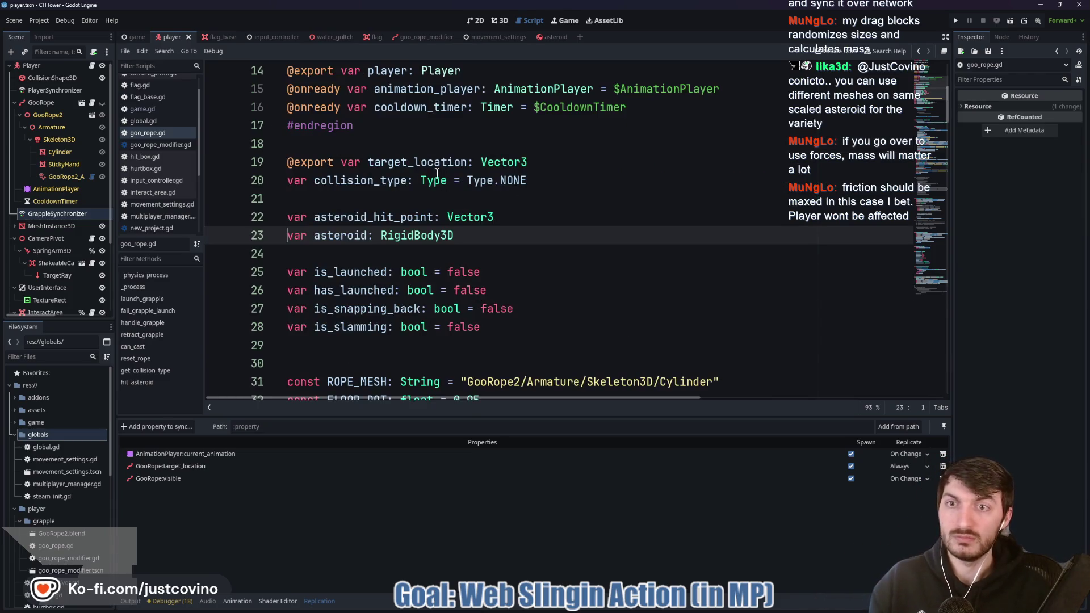
pyautogui.doubleClick(385, 233)
pyautogui.write('Asteroid')
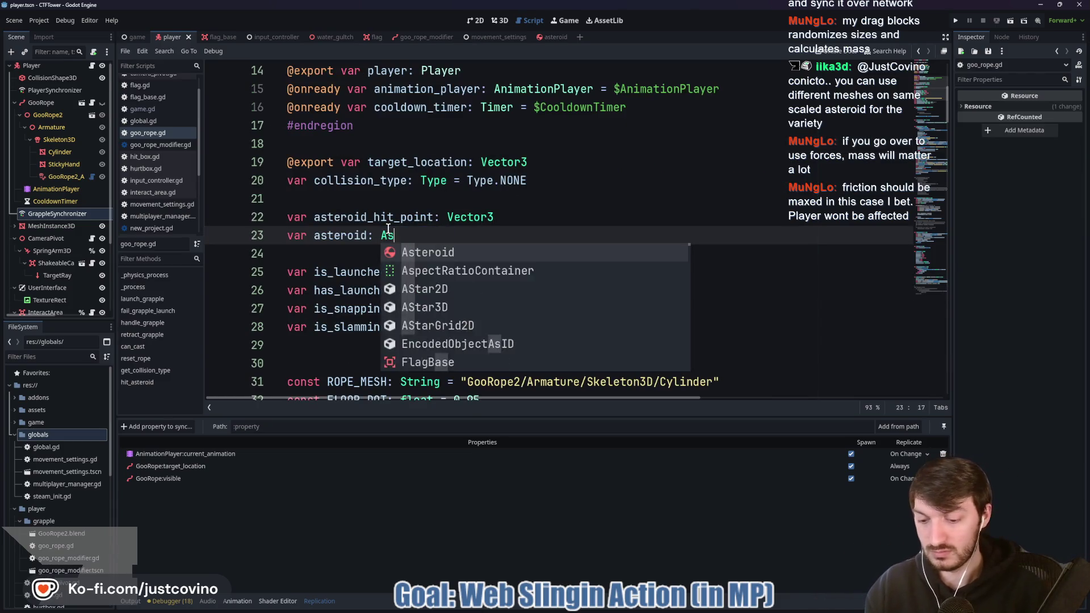
pyautogui.press('Escape')
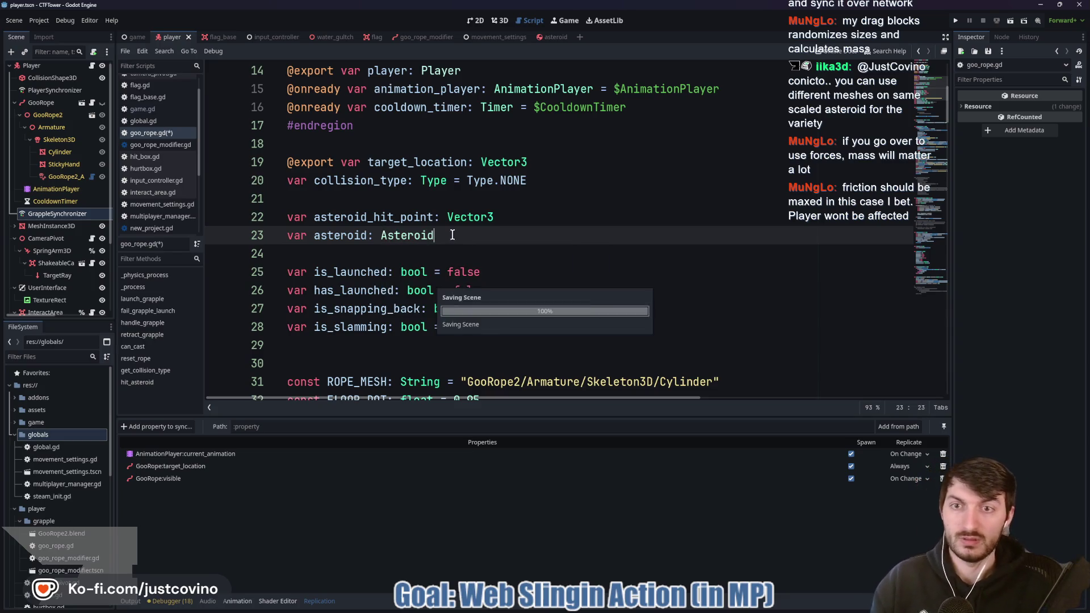
pyautogui.click(496, 253)
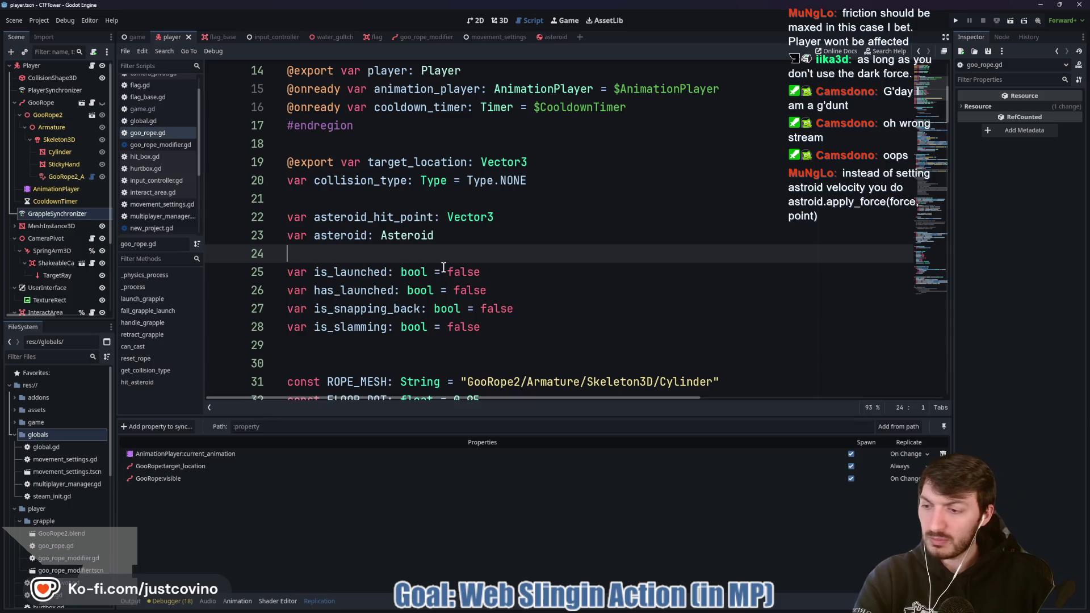
pyautogui.scroll(-5, 582, 295)
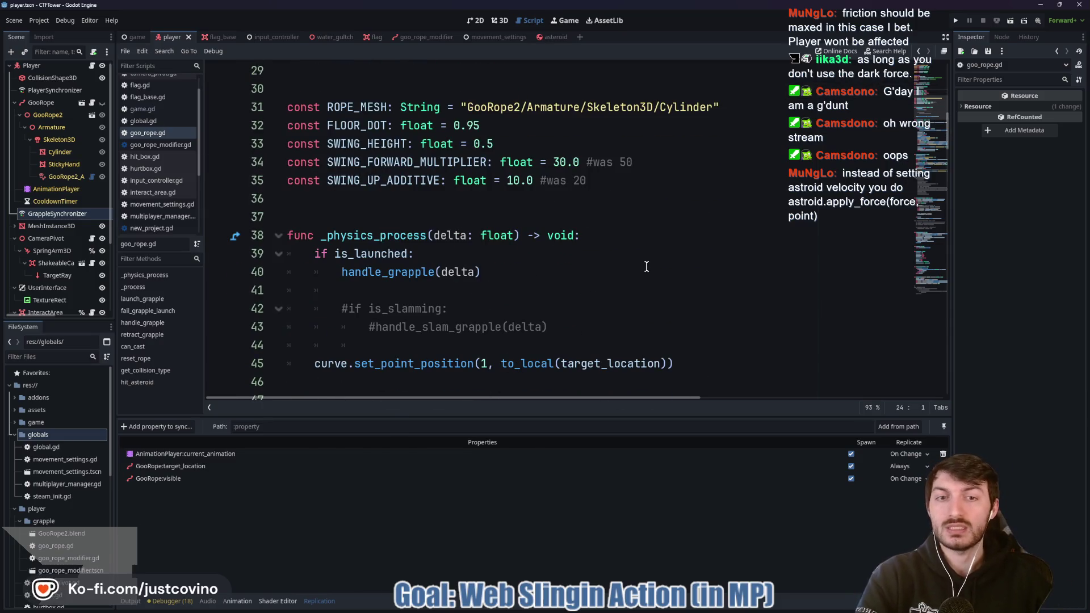
pyautogui.scroll(-5, 646, 266)
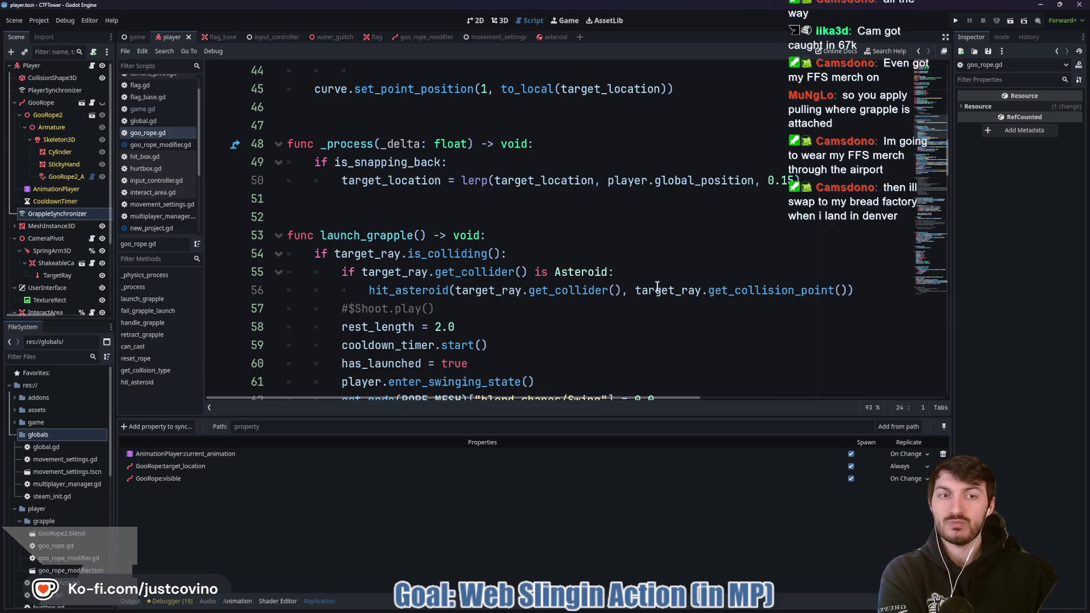
pyautogui.doubleClick(427, 293)
pyautogui.scroll(-6, 487, 303)
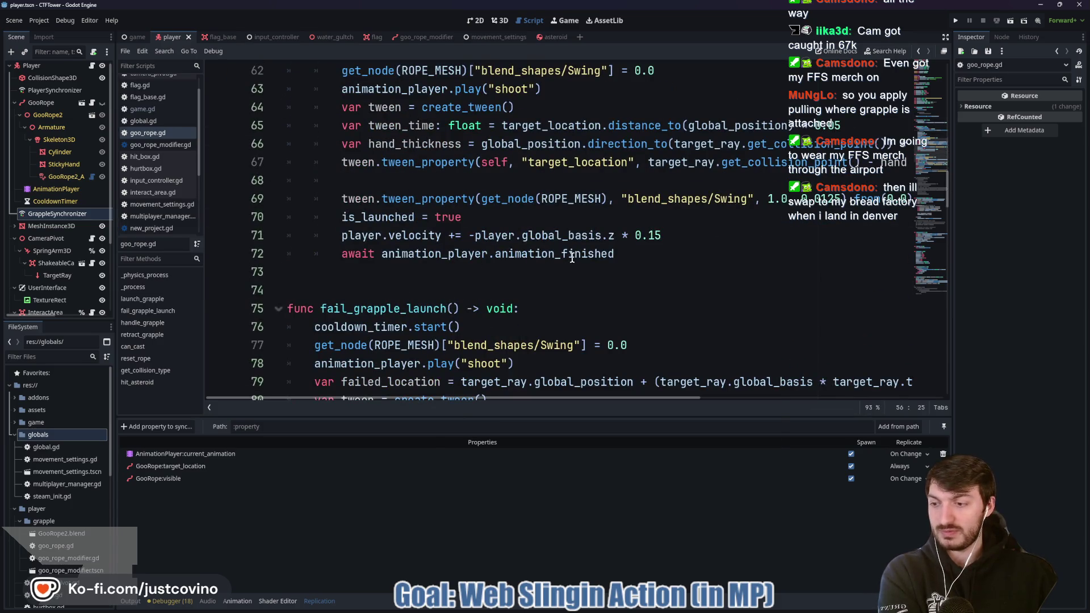
pyautogui.scroll(-2, 534, 261)
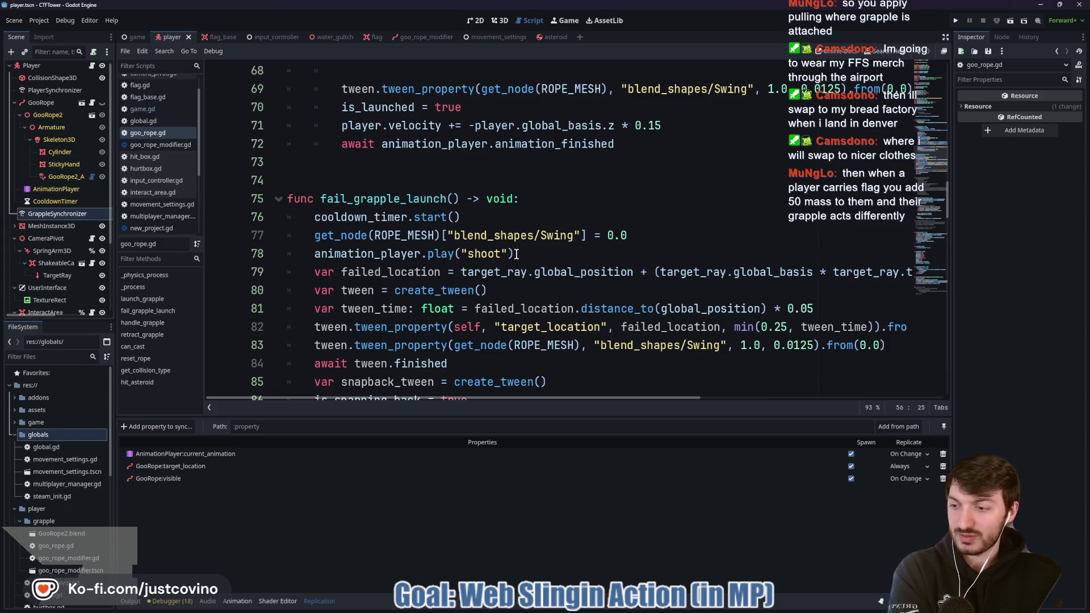
pyautogui.scroll(-12, 531, 257)
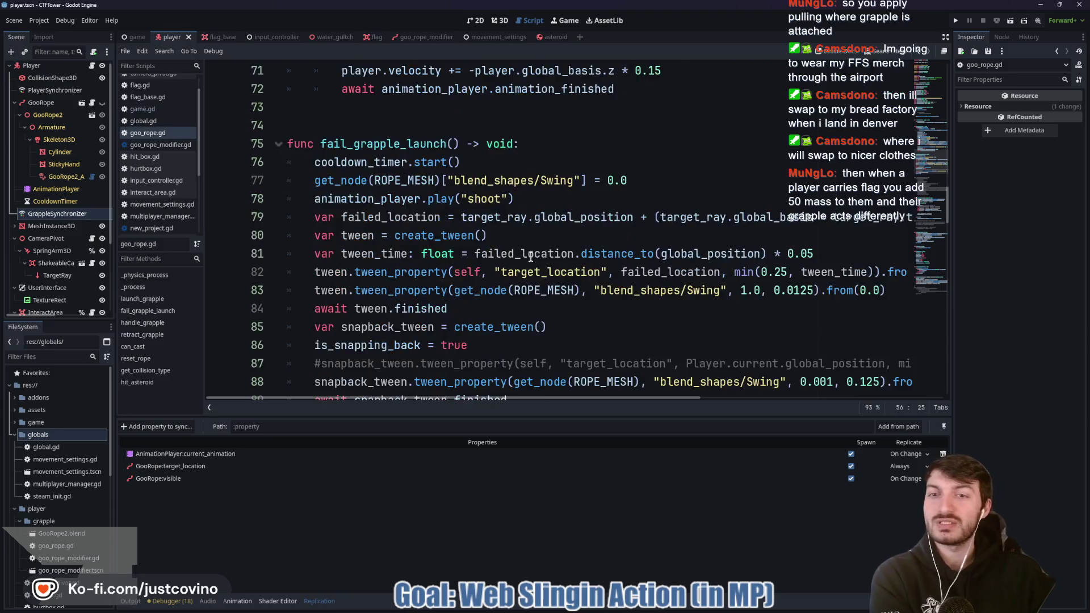
pyautogui.scroll(-13, 413, 263)
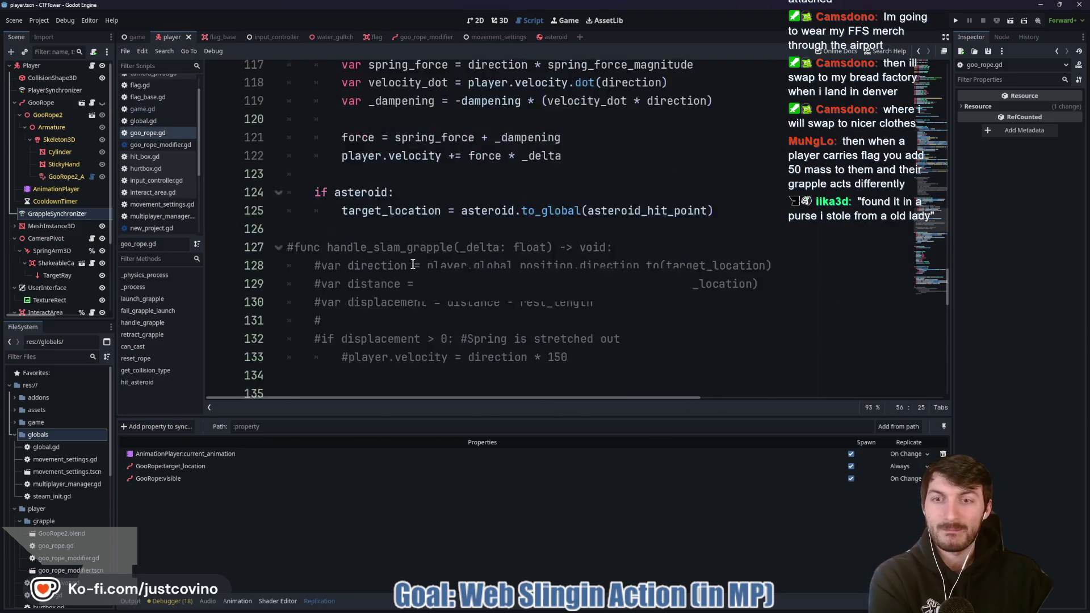
pyautogui.scroll(-3, 491, 273)
pyautogui.scroll(2, 491, 273)
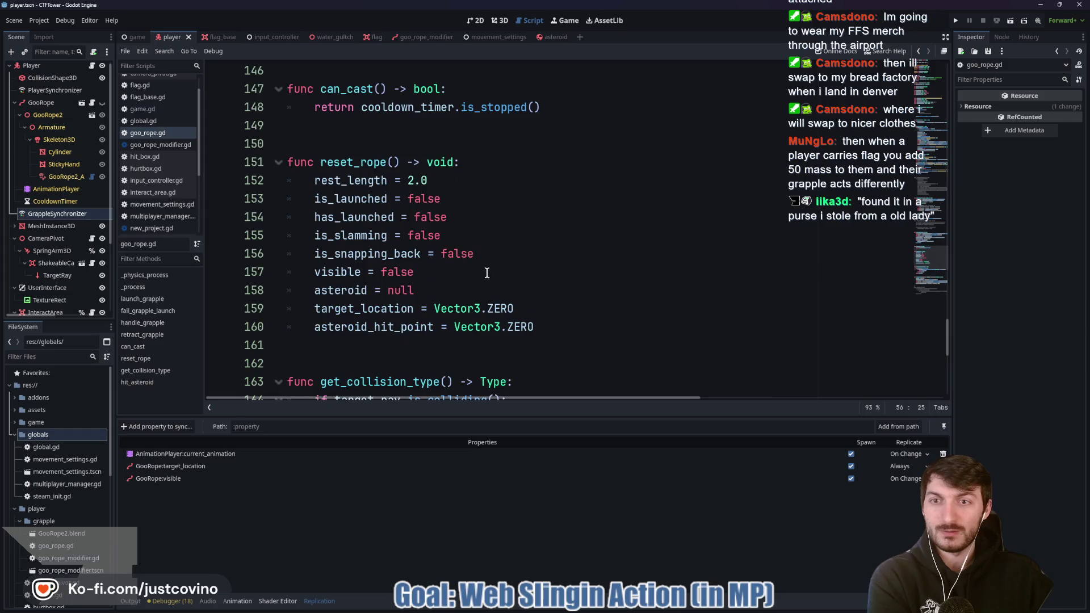
pyautogui.scroll(-5, 407, 258)
pyautogui.scroll(-2, 456, 257)
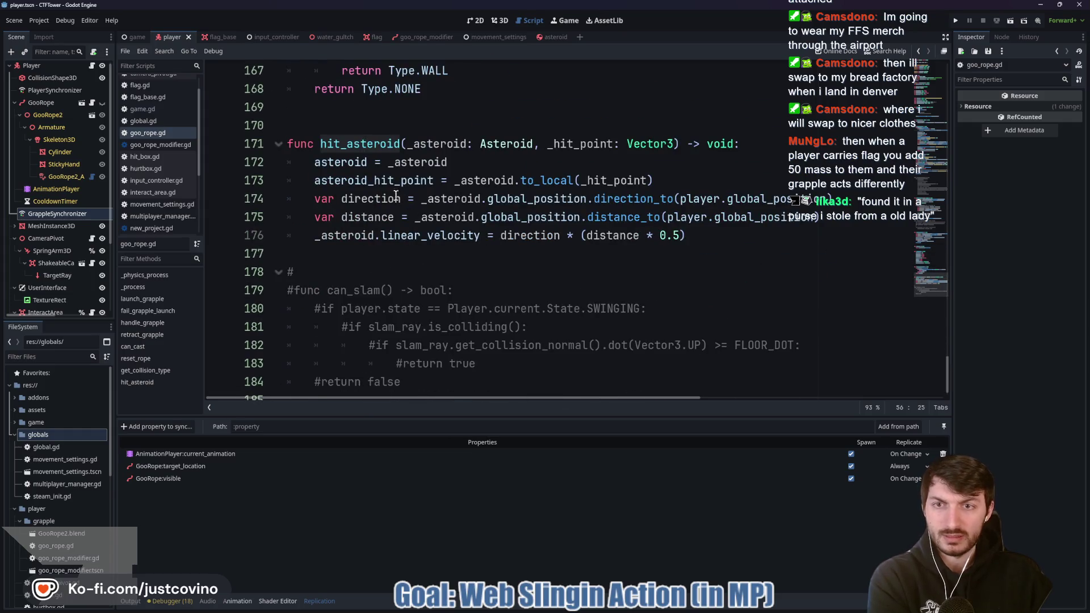
pyautogui.doubleClick(449, 236)
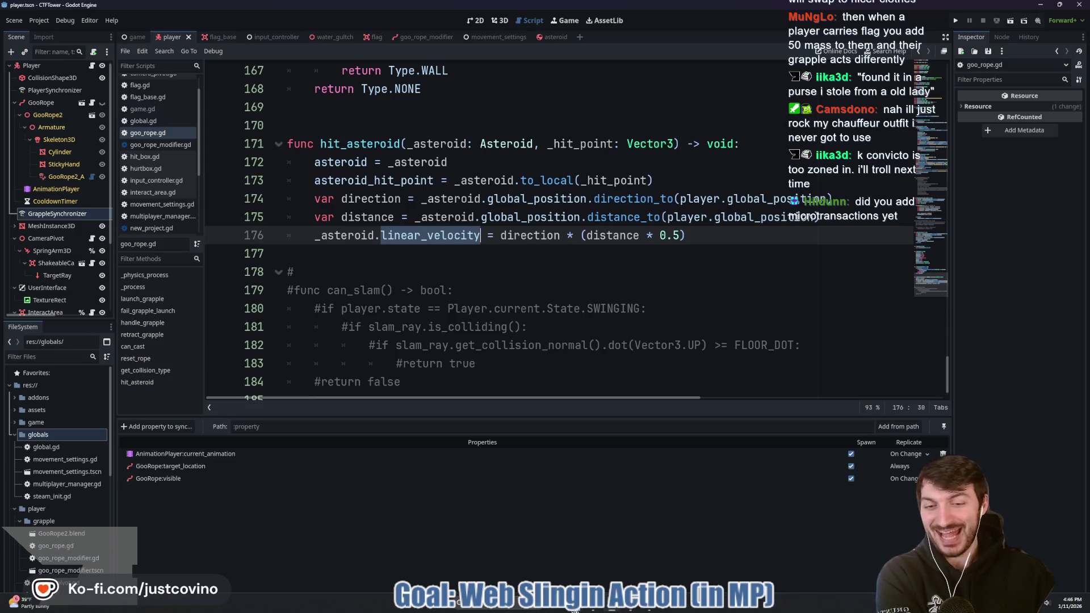
pyautogui.moveTo(500, 602)
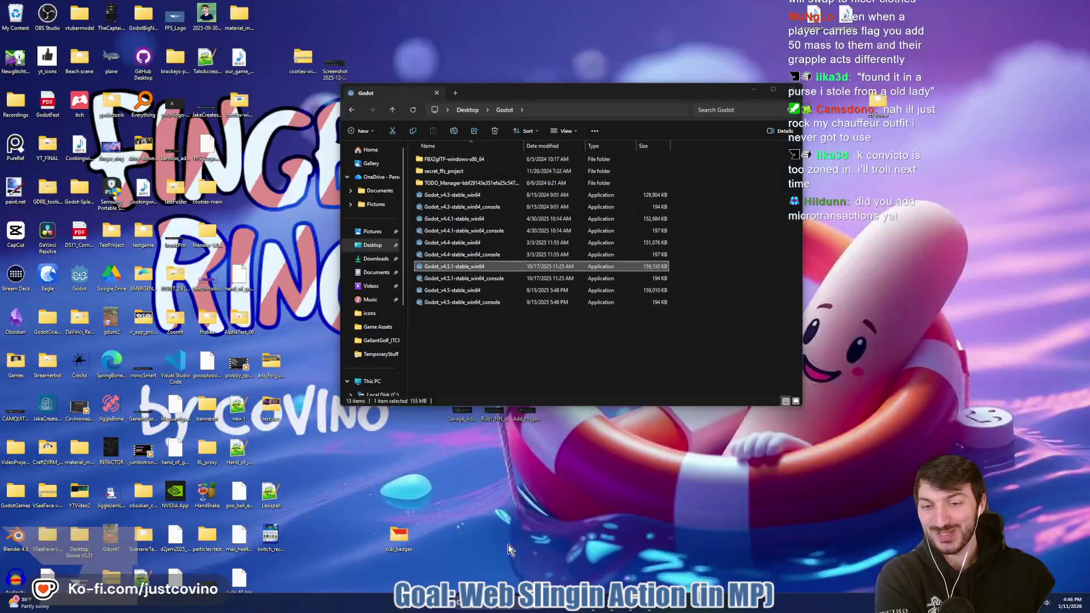
pyautogui.click(574, 556)
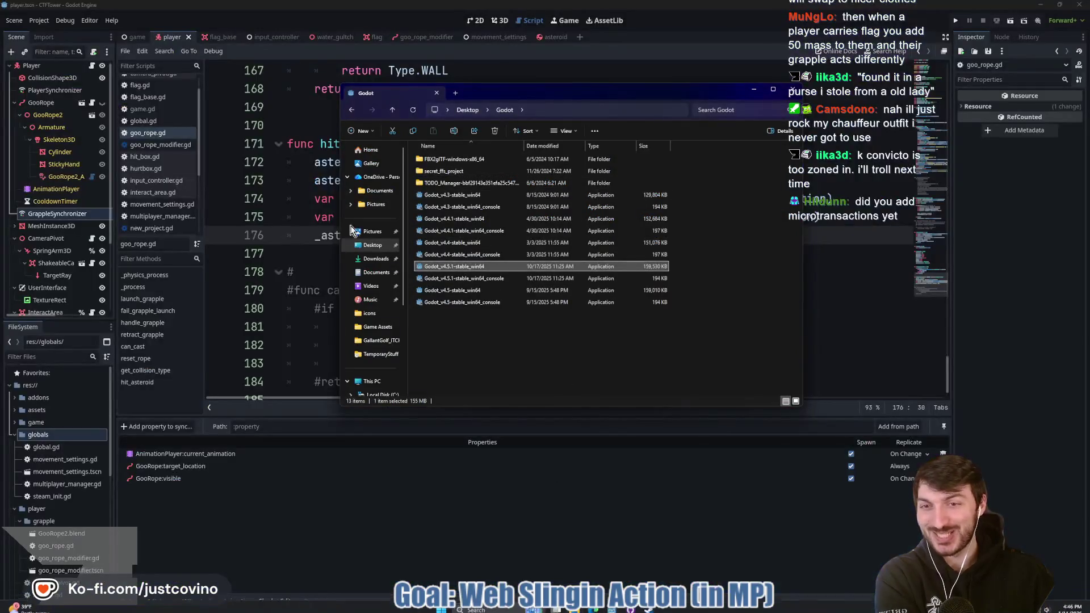
# Find the add_to_game PNG in the Desktop folder and view it
pyautogui.scroll(-10, 573, 273)
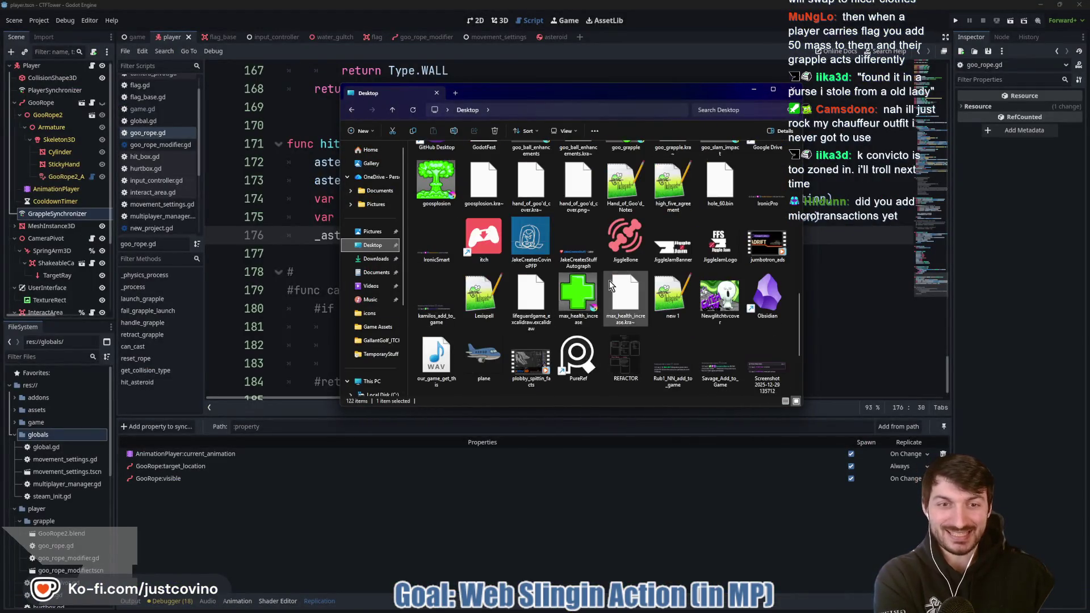
pyautogui.scroll(2, 575, 260)
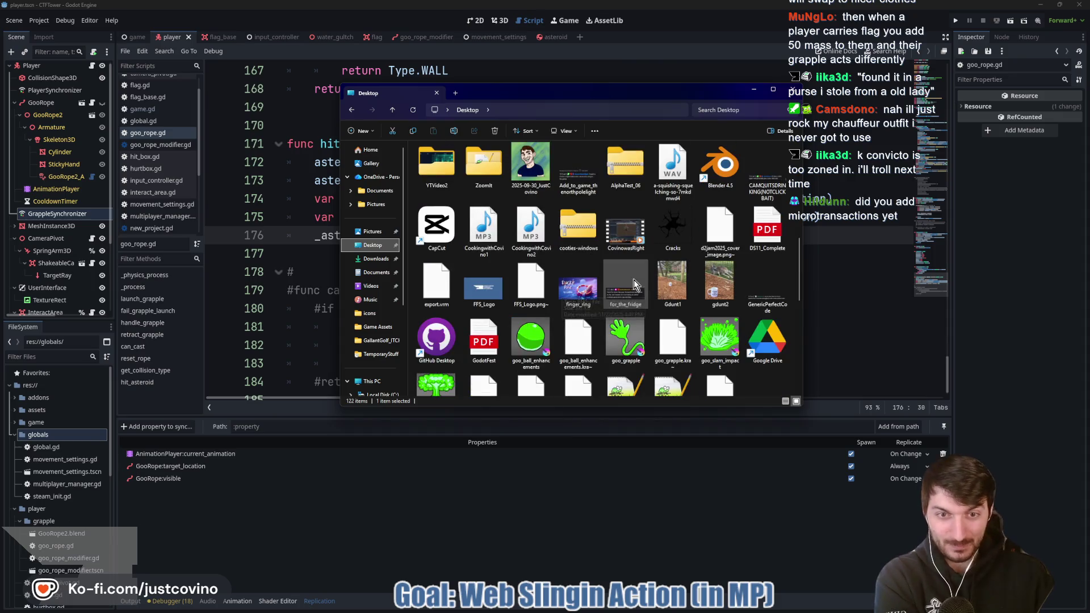
pyautogui.scroll(2, 602, 228)
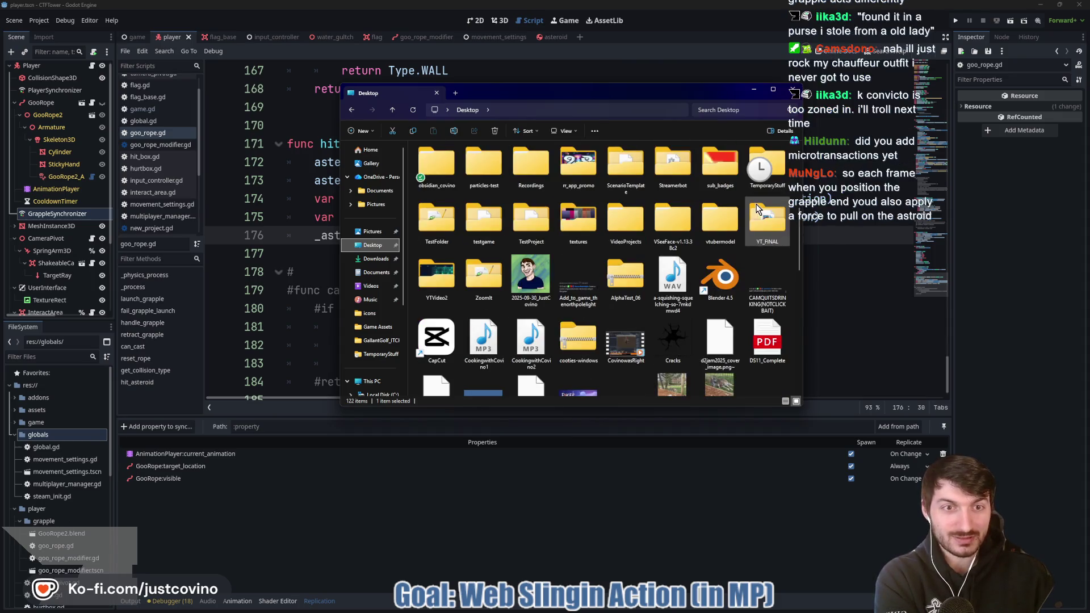
pyautogui.scroll(-8, 618, 260)
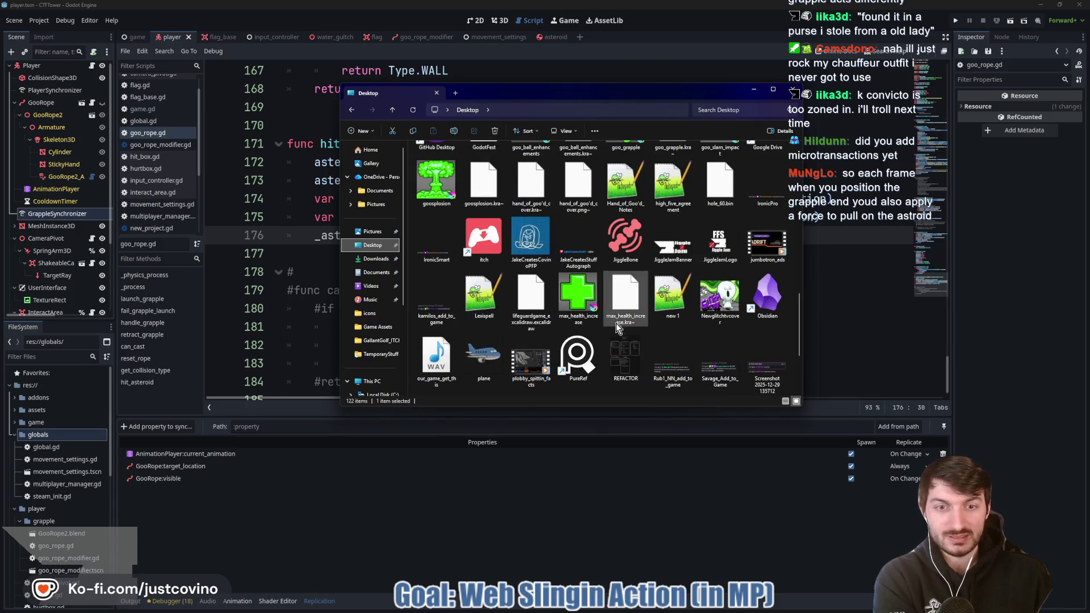
pyautogui.click(437, 301)
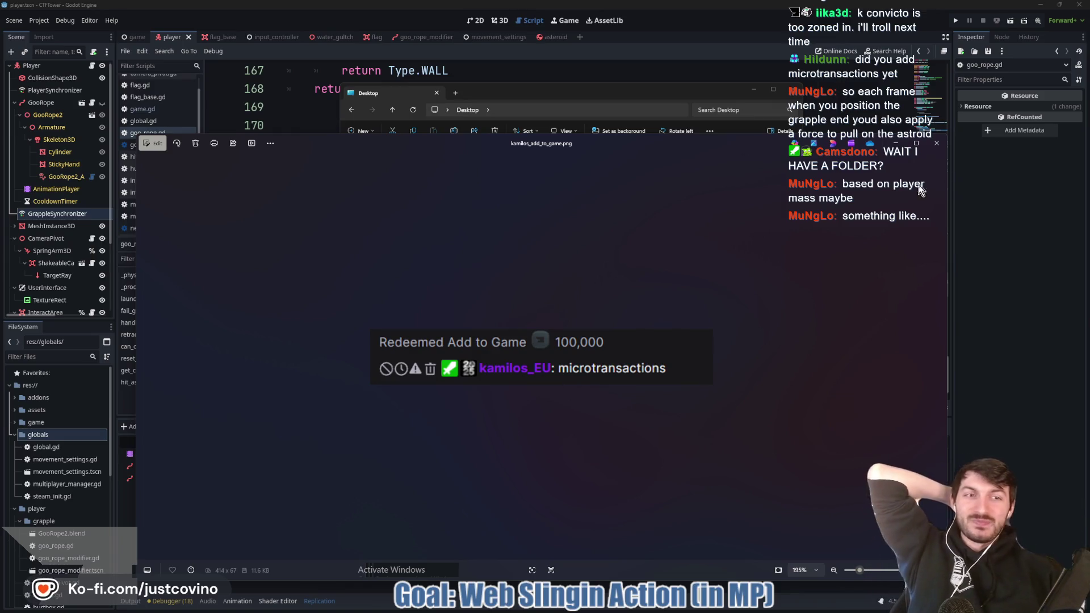
# Close the Photos viewer and the File Explorer Desktop window
pyautogui.click(941, 145)
pyautogui.click(793, 90)
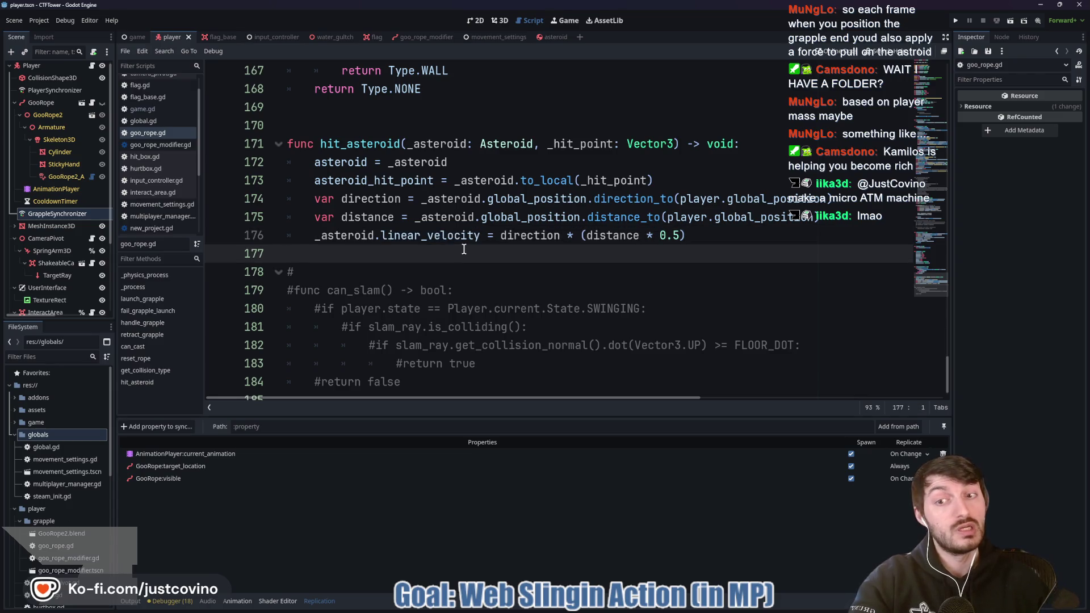
pyautogui.moveTo(465, 244)
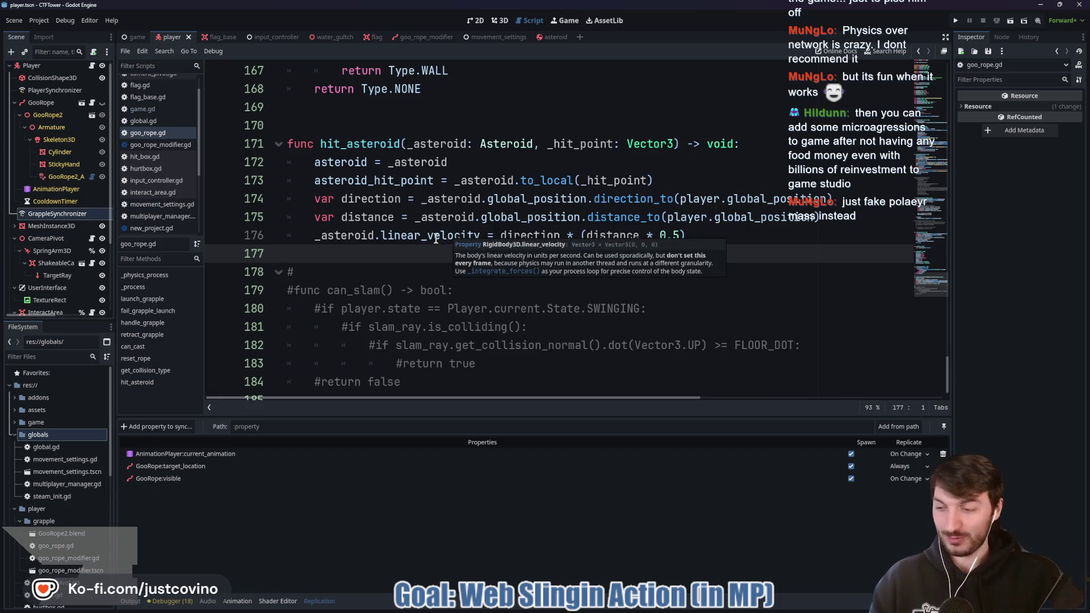
# Add indented blank lines inside hit_asteroid, saving goo_rope.gd after each change
pyautogui.hotkey('ctrl', 's')
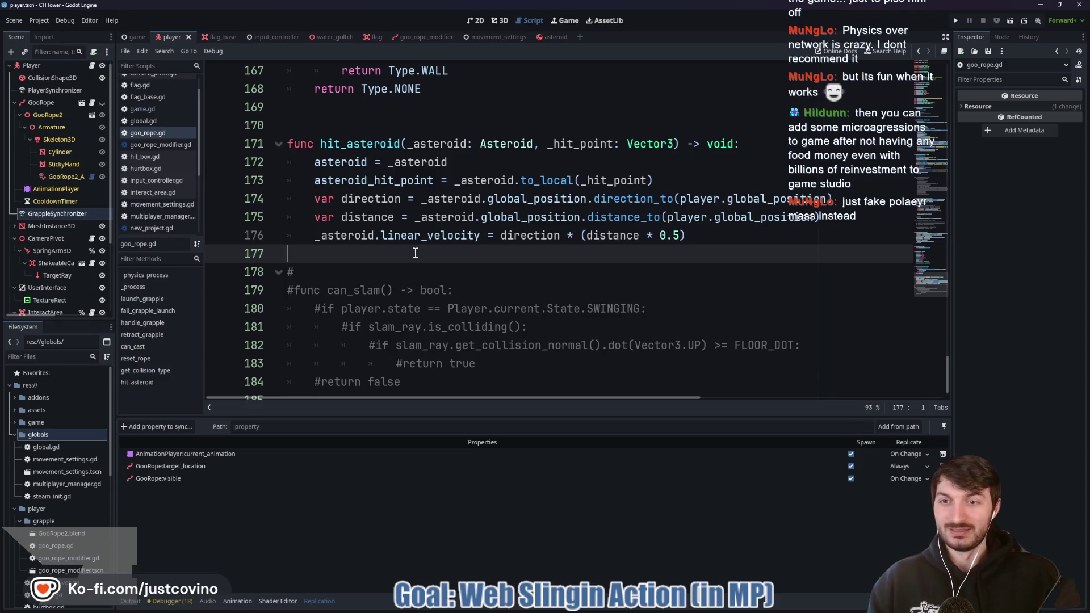
pyautogui.press('Tab')
pyautogui.hotkey('ctrl', 's')
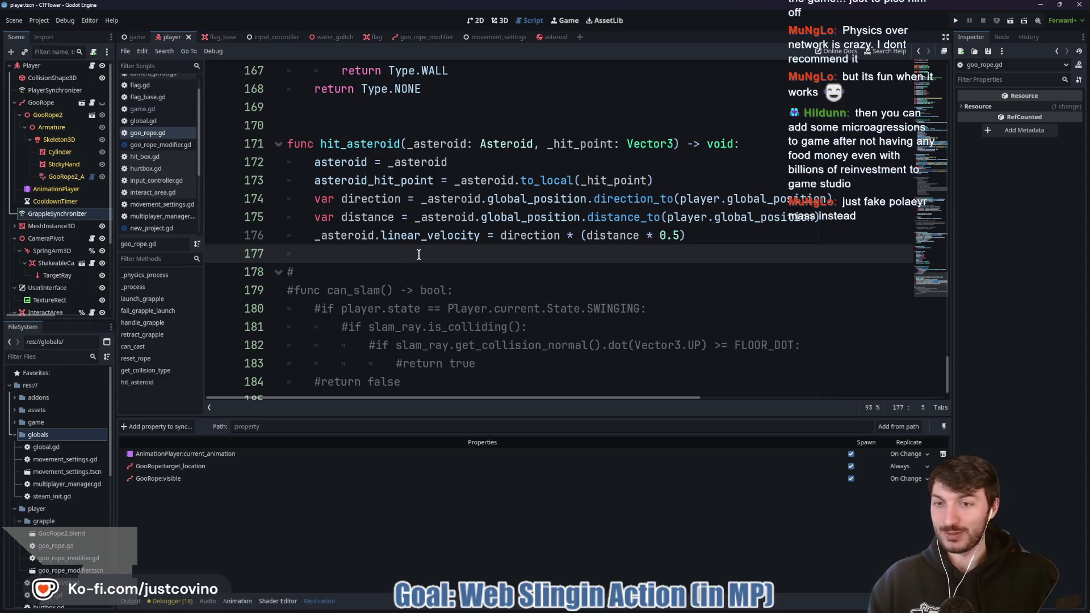
pyautogui.press('Return')
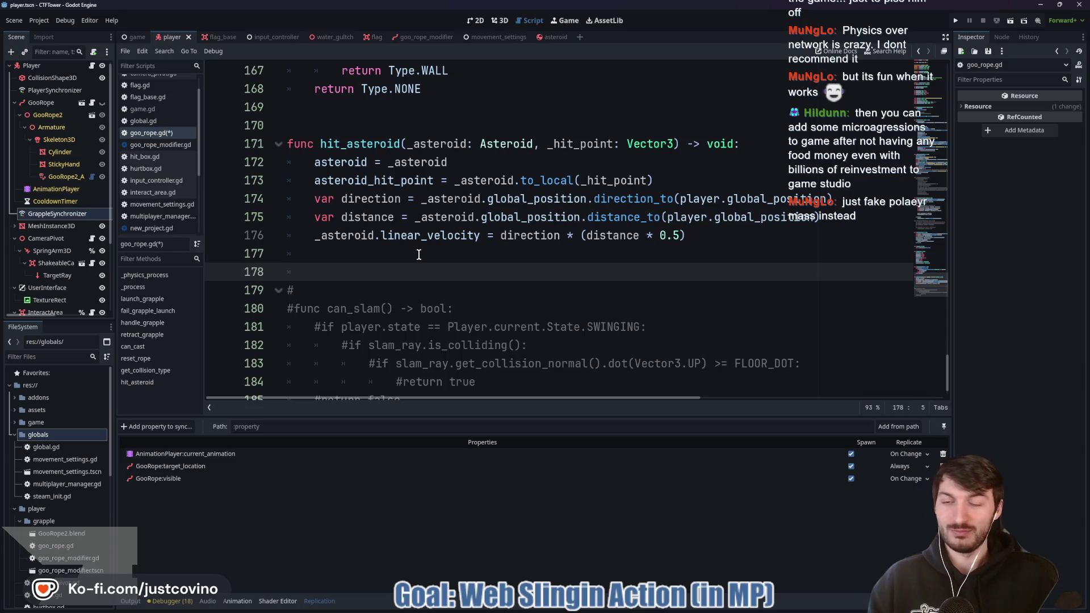
pyautogui.hotkey('ctrl', 's')
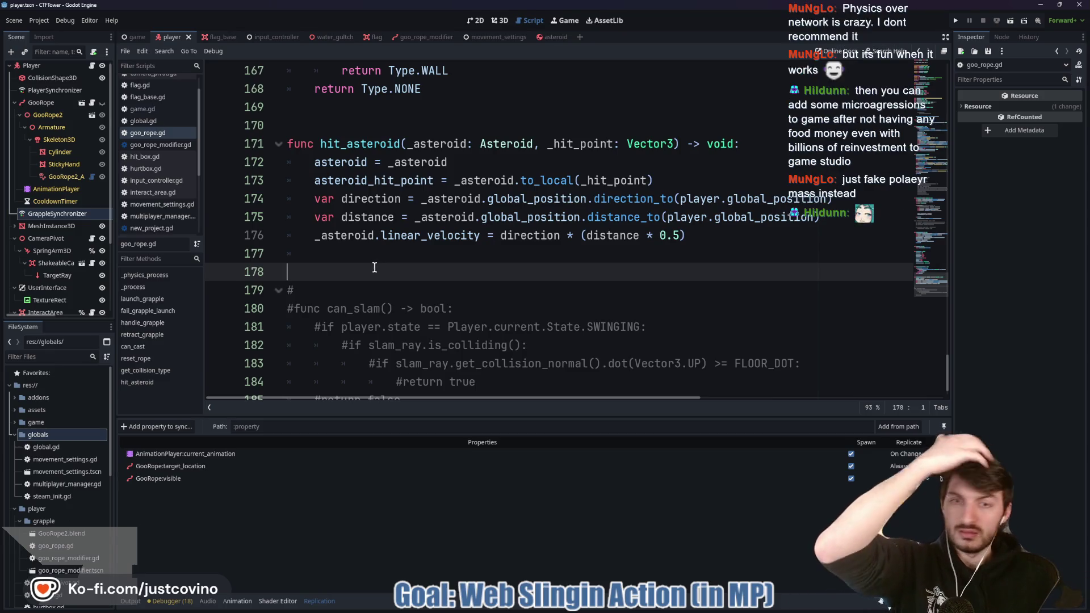
# Comment out the linear_velocity assignment on line 176
pyautogui.doubleClick(448, 236)
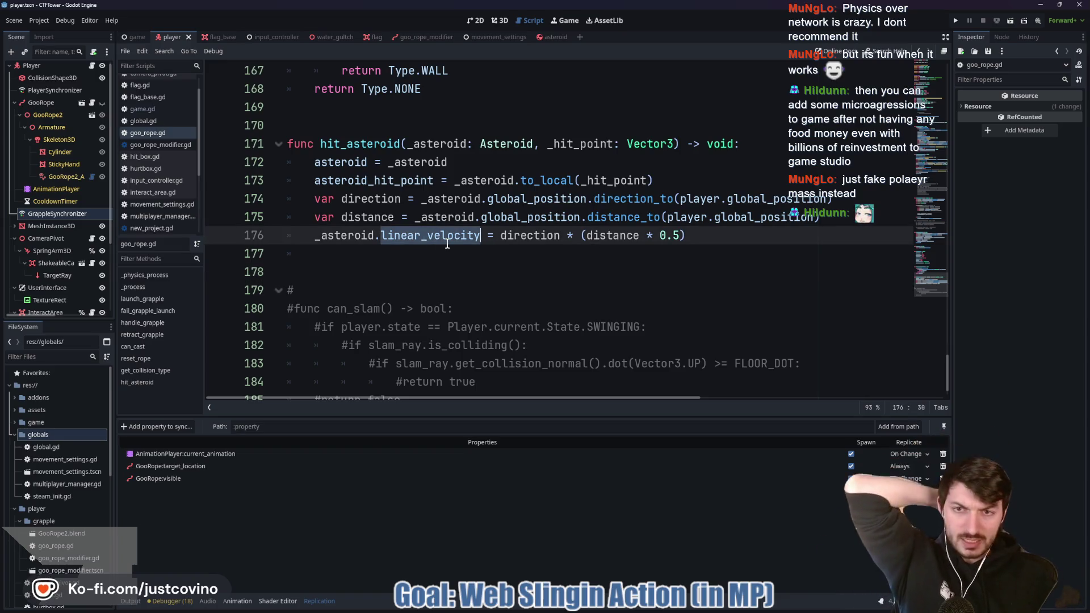
pyautogui.click(417, 237)
pyautogui.hotkey('ctrl', 'k')
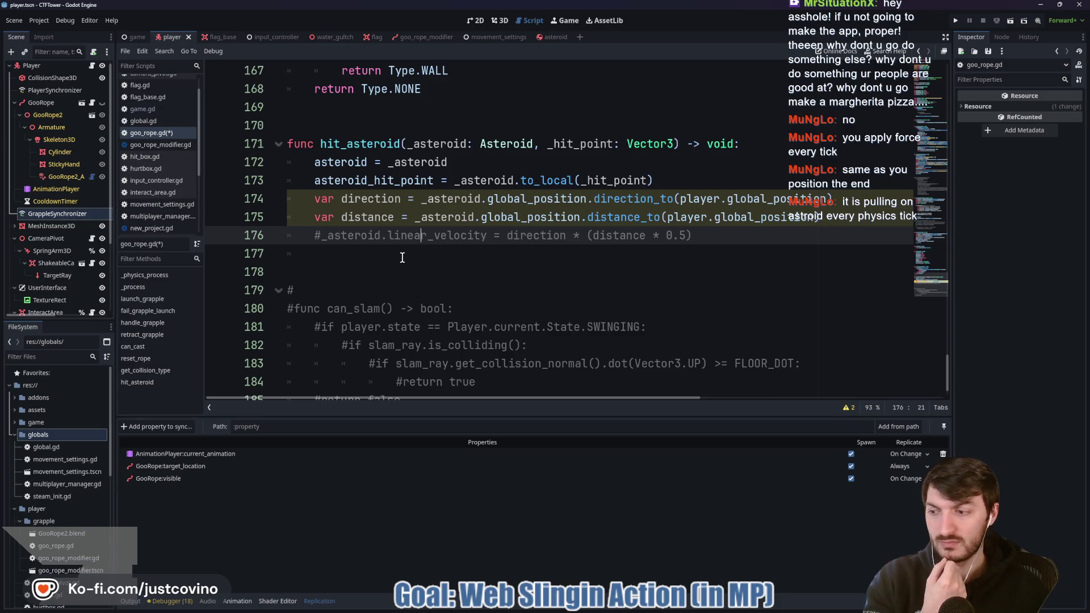
pyautogui.scroll(4, 417, 271)
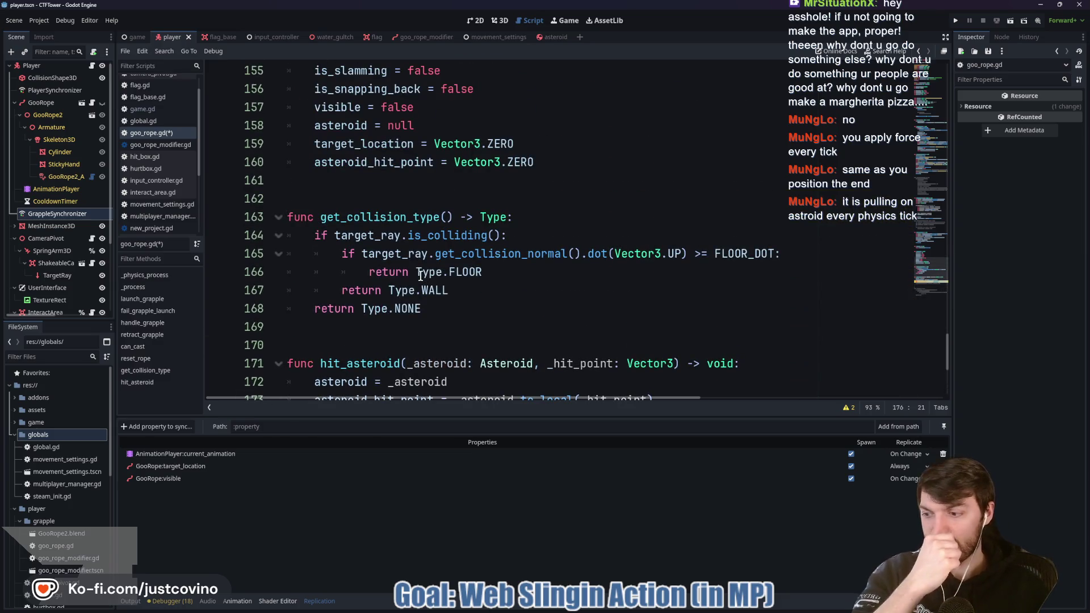
pyautogui.scroll(5, 408, 265)
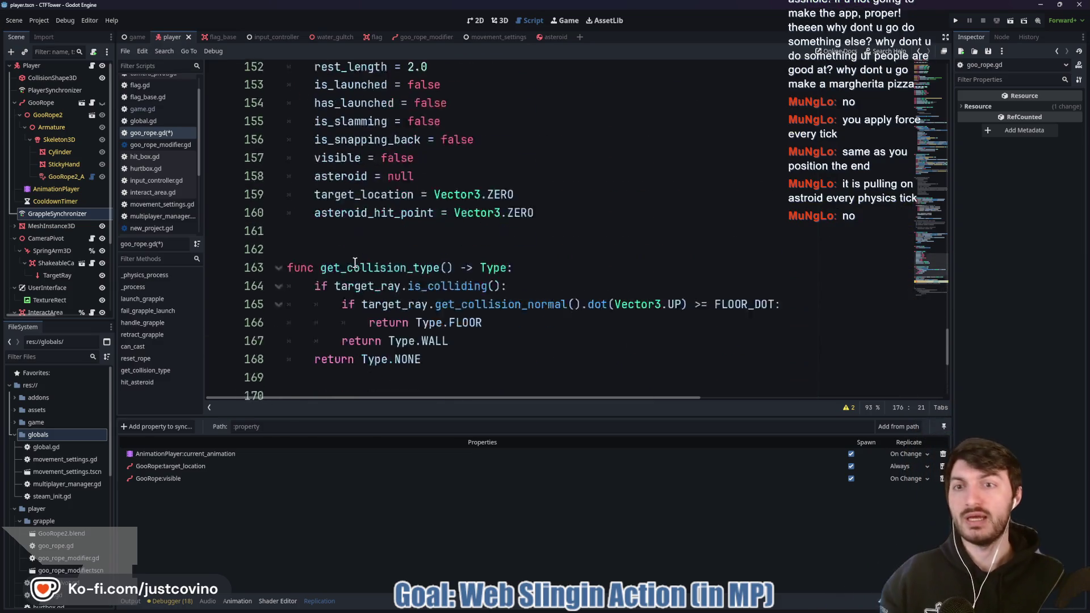
pyautogui.scroll(8, 384, 246)
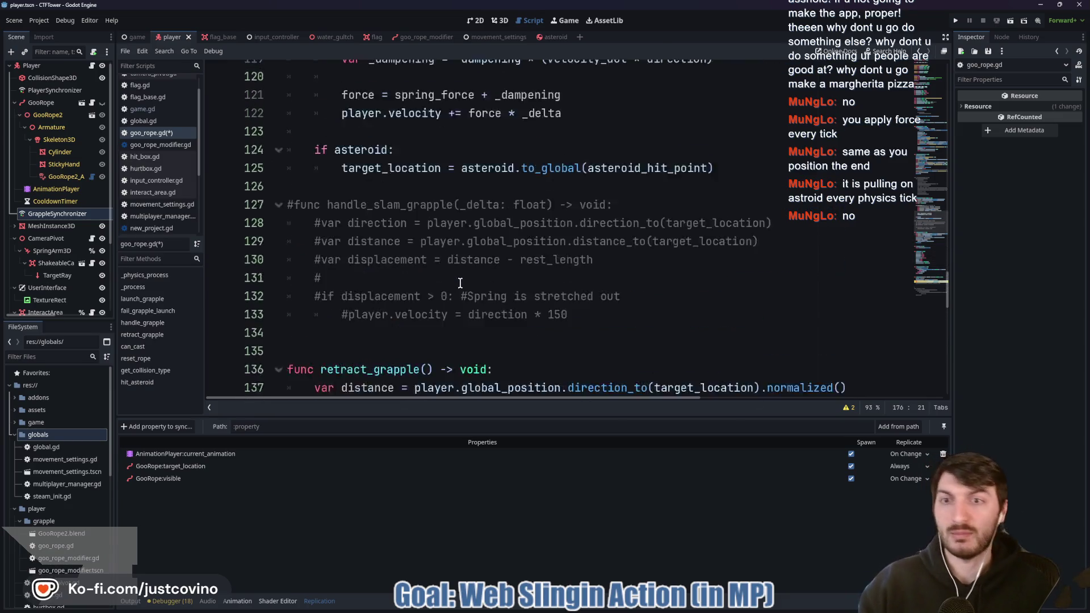
pyautogui.doubleClick(359, 218)
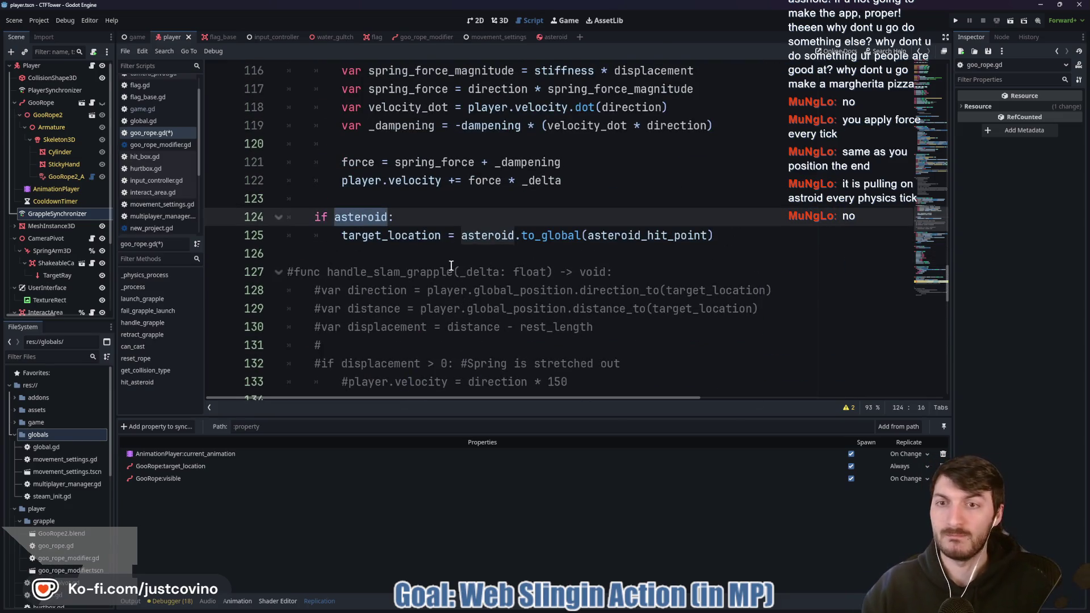
pyautogui.click(373, 237)
pyautogui.scroll(4, 430, 259)
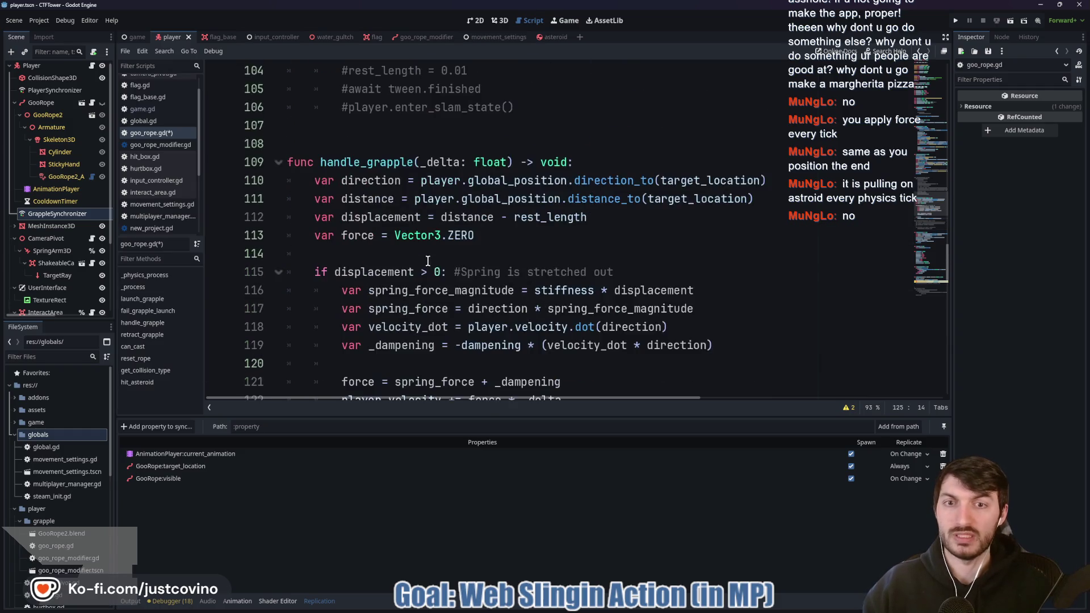
pyautogui.scroll(-4, 417, 229)
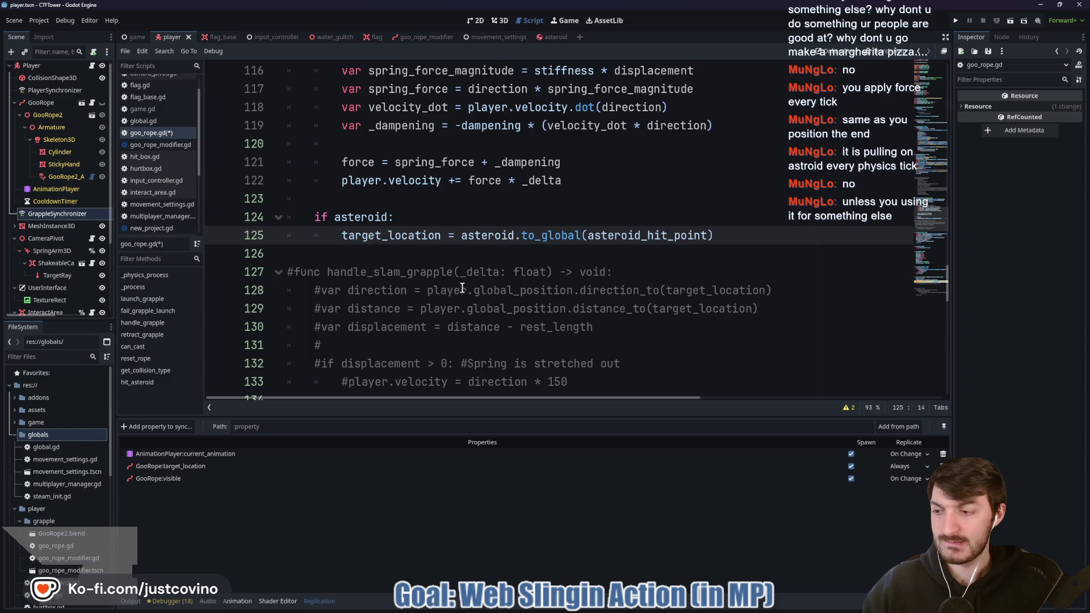
# Comment out the direction and distance lines 174–175 in hit_asteroid
pyautogui.scroll(-10, 500, 238)
pyautogui.scroll(-4, 454, 291)
pyautogui.moveTo(296, 345); pyautogui.dragTo(316, 310)
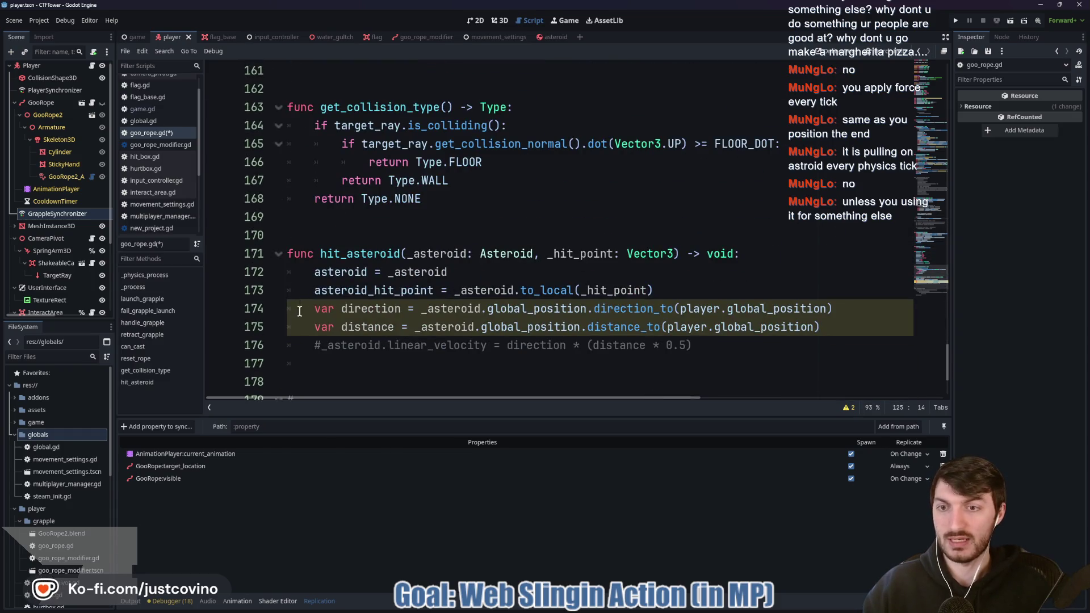
pyautogui.hotkey('ctrl', 'k')
pyautogui.press('Down')
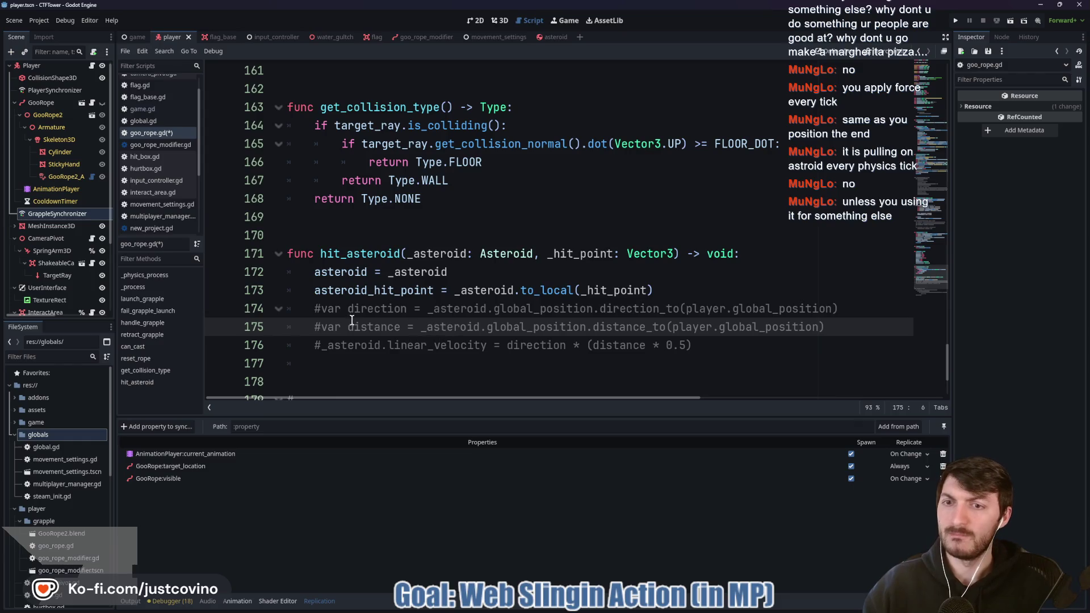
# Uncomment the direction and distance lines 174–175 again
pyautogui.click(322, 308)
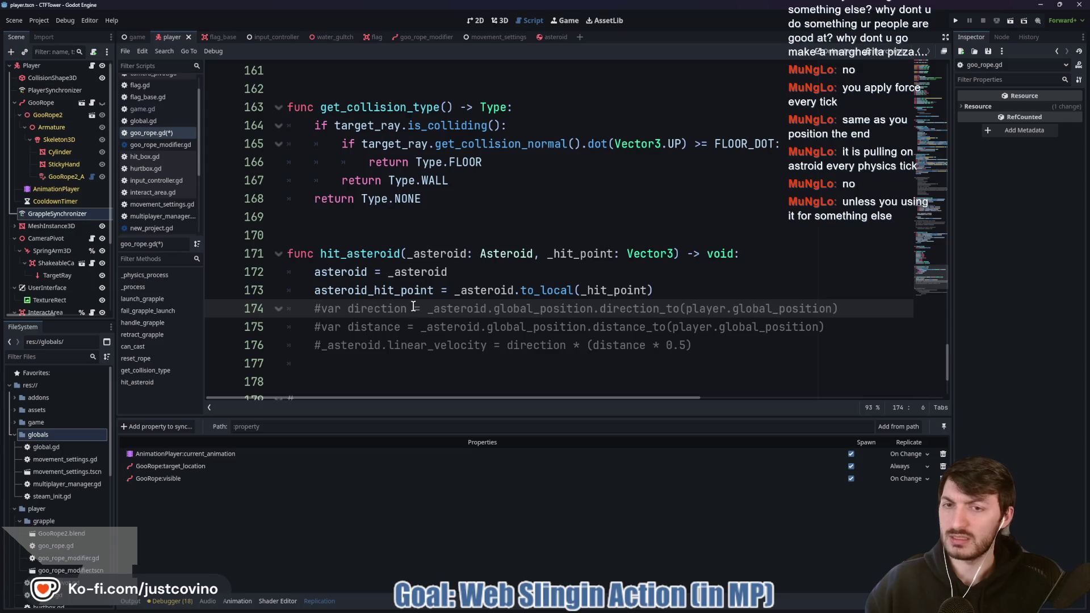
pyautogui.doubleClick(382, 310)
pyautogui.click(510, 308)
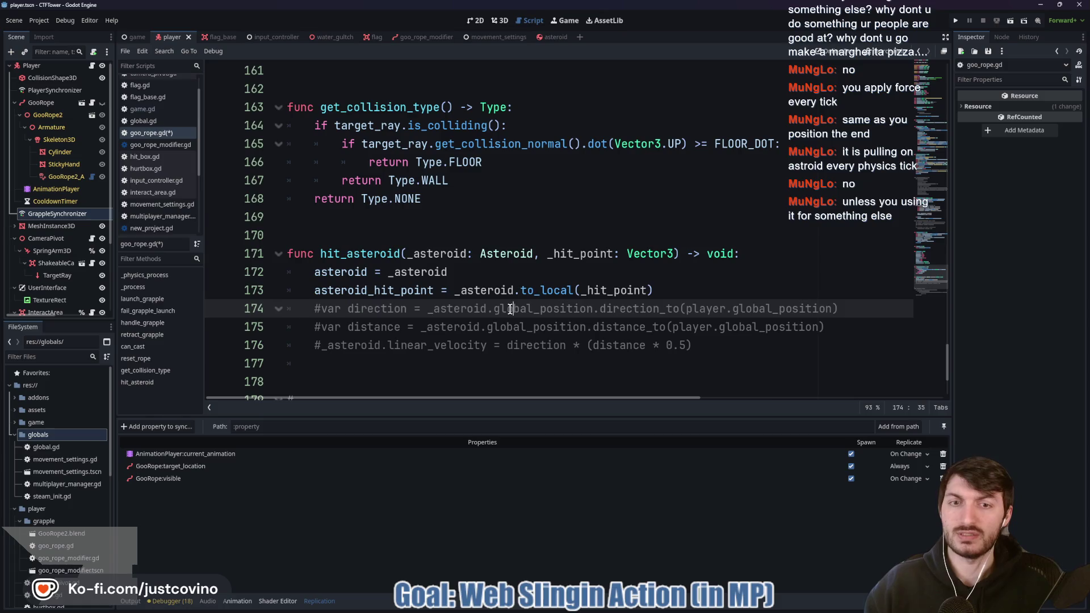
pyautogui.moveTo(839, 308); pyautogui.dragTo(319, 309)
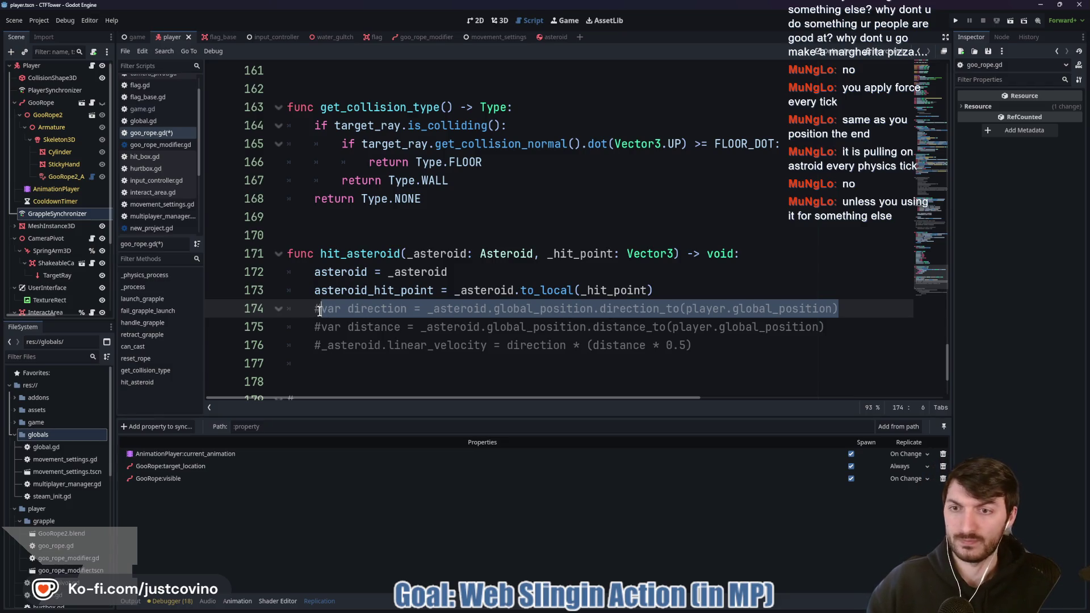
pyautogui.click(320, 309)
pyautogui.hotkey('ctrl', 'k')
pyautogui.press('Down')
pyautogui.hotkey('ctrl', 'k')
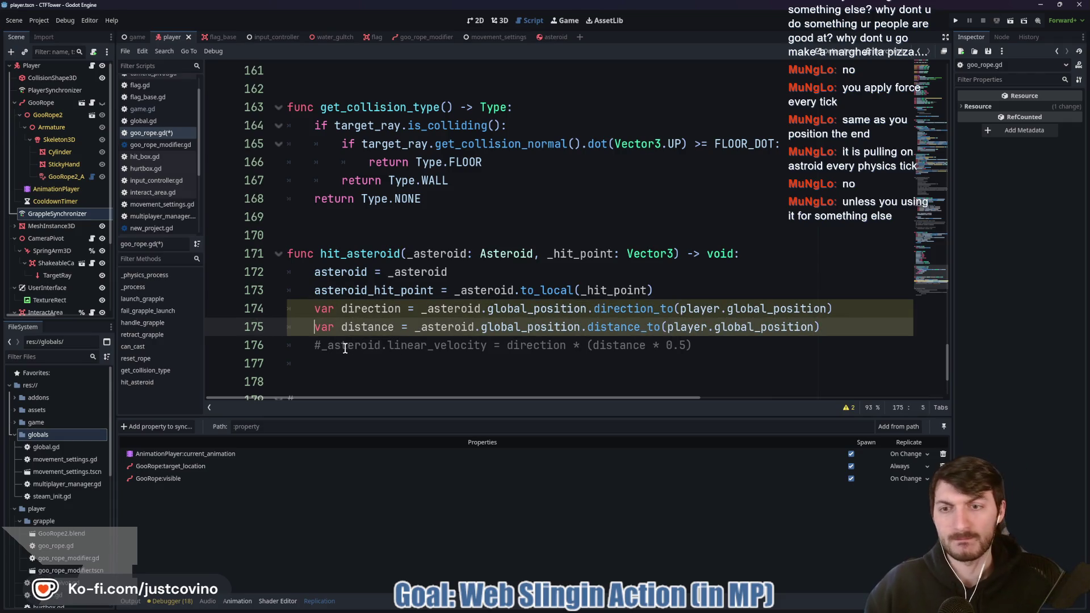
# Remove the # from the linear_velocity line 176 and save goo_rope.gd
pyautogui.click(321, 344)
pyautogui.click(484, 363)
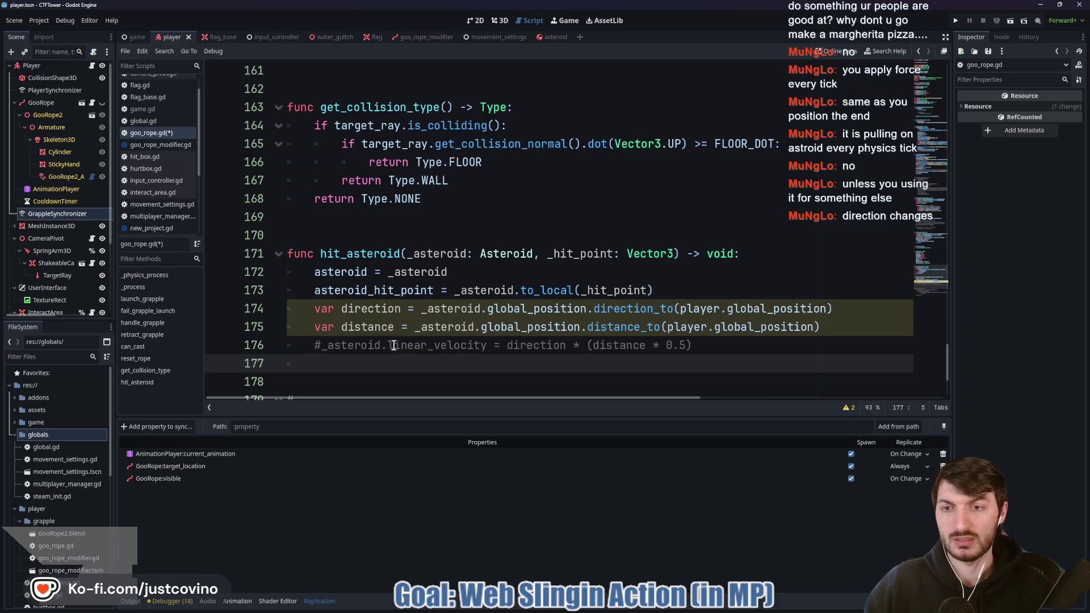
pyautogui.click(322, 345)
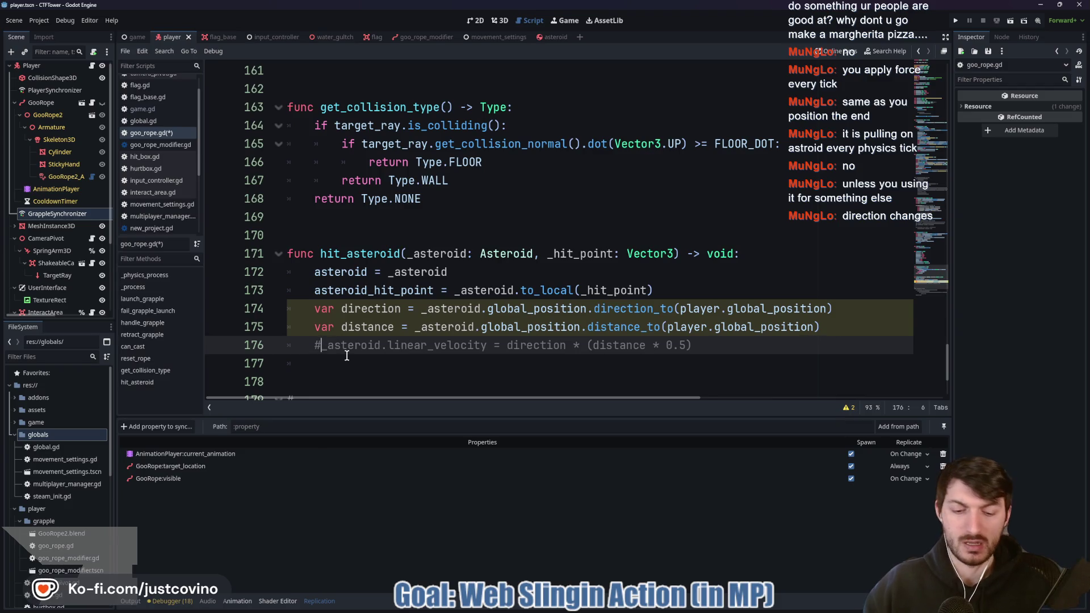
pyautogui.press('BackSpace')
pyautogui.hotkey('ctrl', 's')
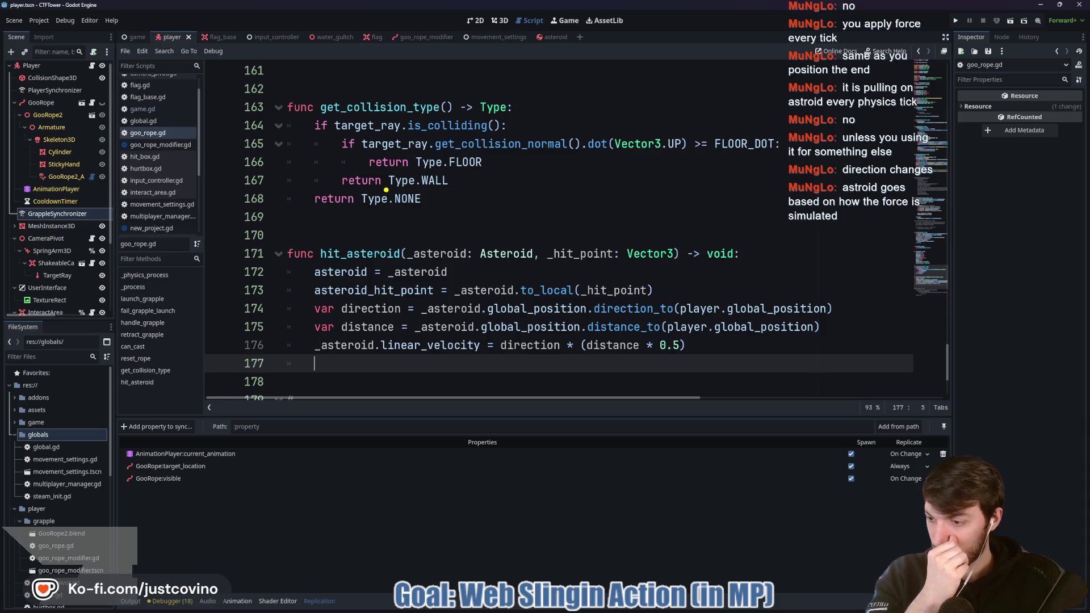
pyautogui.rightClick(523, 182)
pyautogui.click(551, 206)
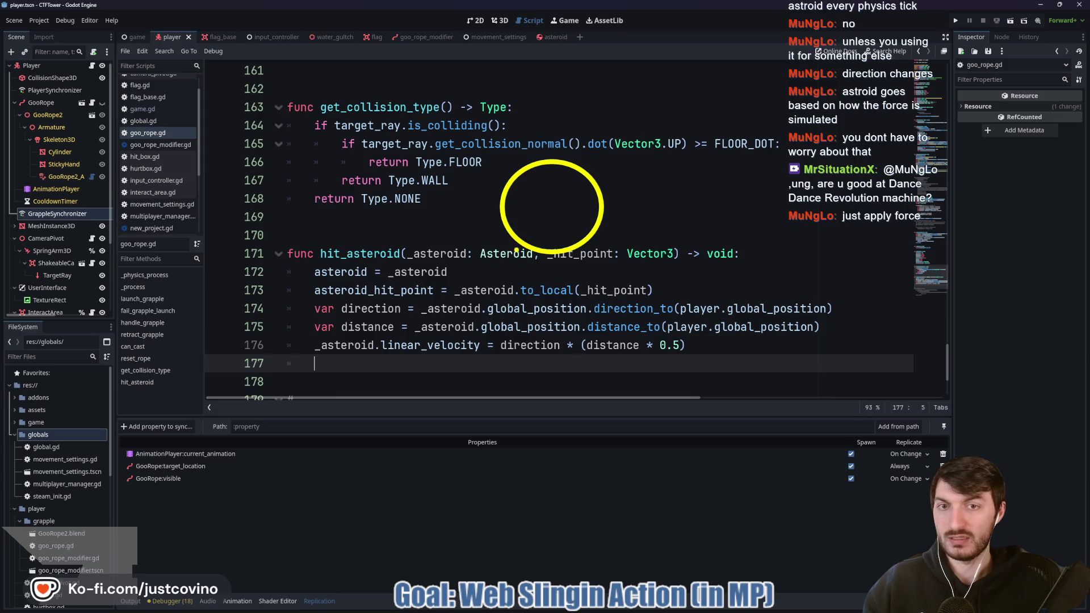
pyautogui.moveTo(412, 305); pyautogui.dragTo(514, 242)
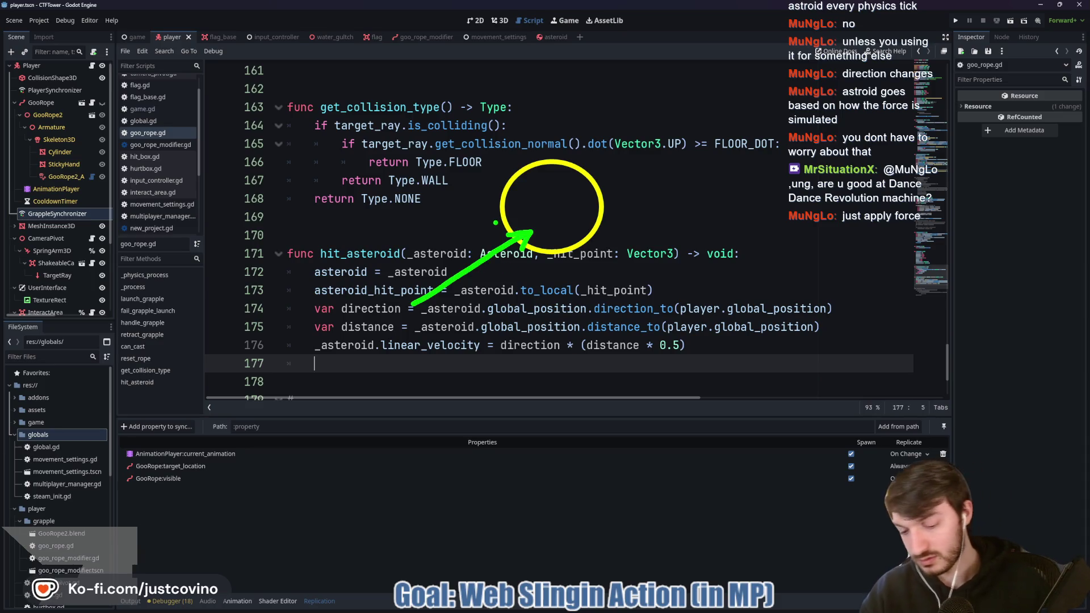
pyautogui.moveTo(457, 256); pyautogui.dragTo(509, 216)
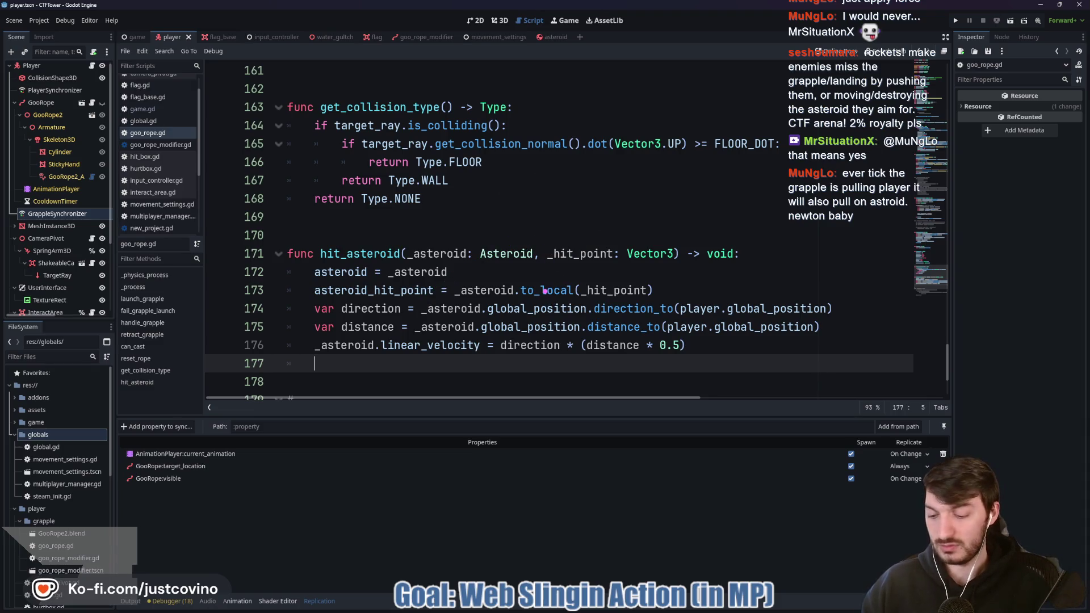
# Sketch a circled asteroid, a stick-figure player on a rope, and a downward pull arrow
pyautogui.moveTo(455, 160); pyautogui.dragTo(552, 250)
pyautogui.moveTo(474, 162)
pyautogui.mouseDown()
pyautogui.moveTo(636, 273)
pyautogui.moveTo(630, 301)
pyautogui.mouseUp()
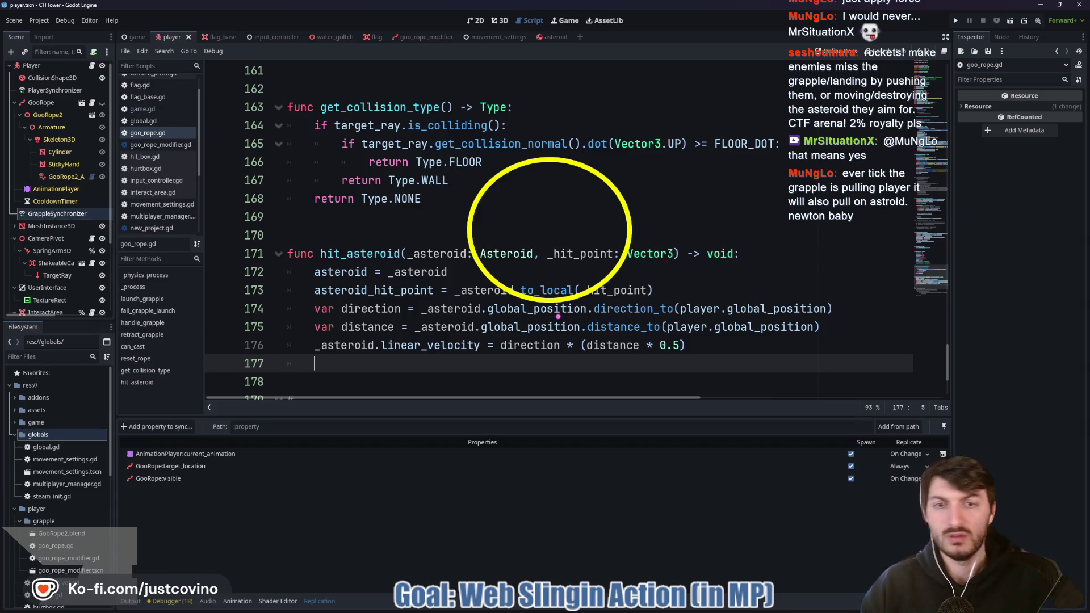
pyautogui.moveTo(547, 301)
pyautogui.mouseDown()
pyautogui.moveTo(528, 311)
pyautogui.moveTo(539, 365)
pyautogui.moveTo(494, 420)
pyautogui.moveTo(543, 434)
pyautogui.mouseUp()
pyautogui.moveTo(509, 470)
pyautogui.mouseDown()
pyautogui.moveTo(536, 514)
pyautogui.moveTo(482, 491)
pyautogui.mouseUp()
pyautogui.moveTo(562, 459); pyautogui.dragTo(471, 454)
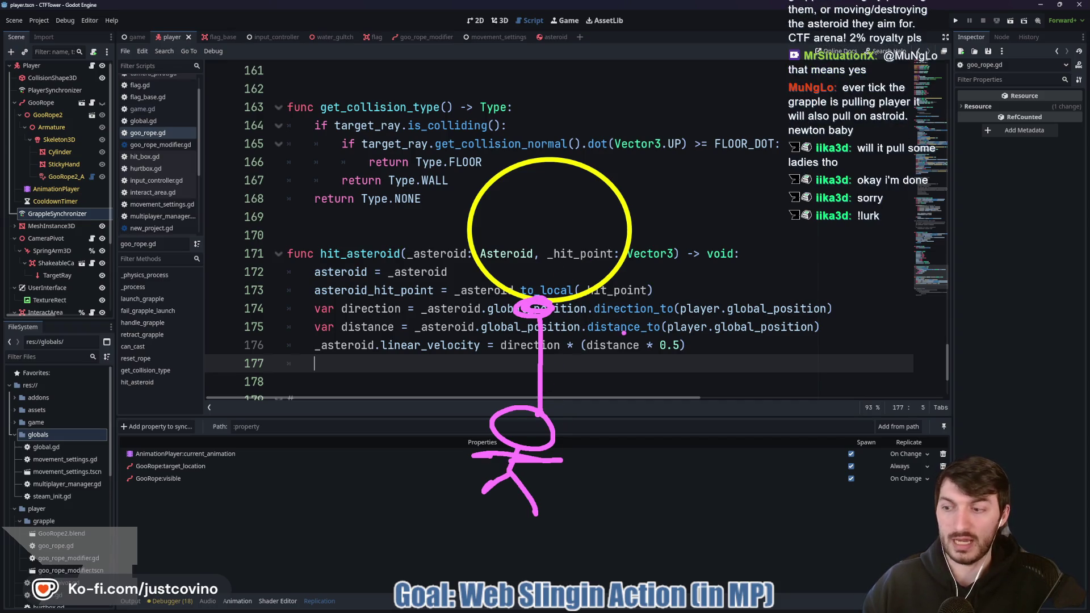
pyautogui.moveTo(609, 264); pyautogui.dragTo(609, 358)
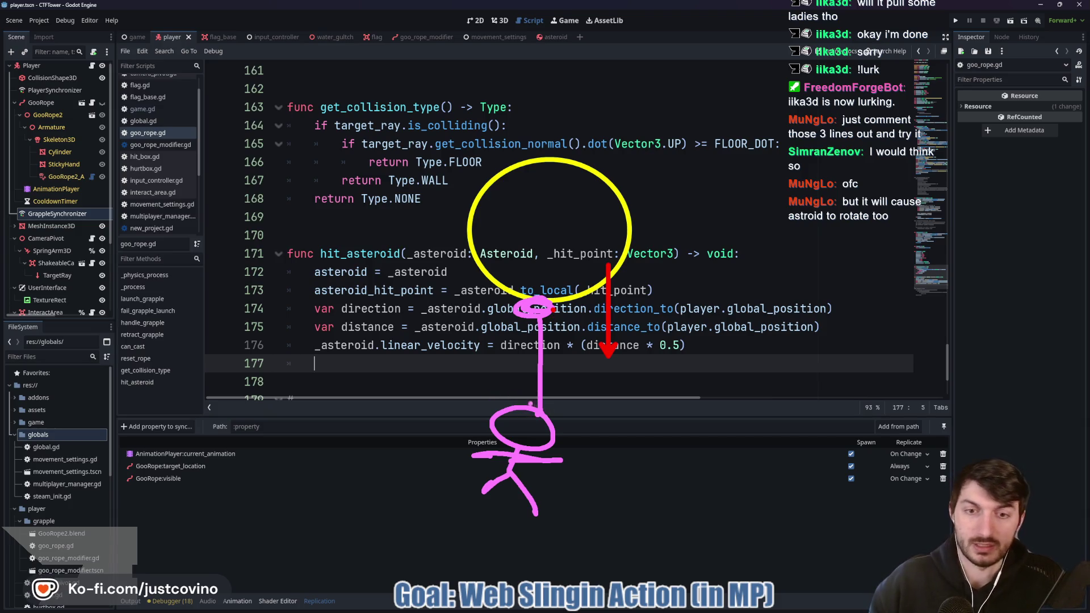
# Draw arrows for the player's sideways swing and the force toward the hit point
pyautogui.moveTo(559, 433)
pyautogui.mouseDown()
pyautogui.moveTo(599, 430)
pyautogui.moveTo(733, 376)
pyautogui.mouseUp()
pyautogui.moveTo(688, 386); pyautogui.dragTo(754, 399)
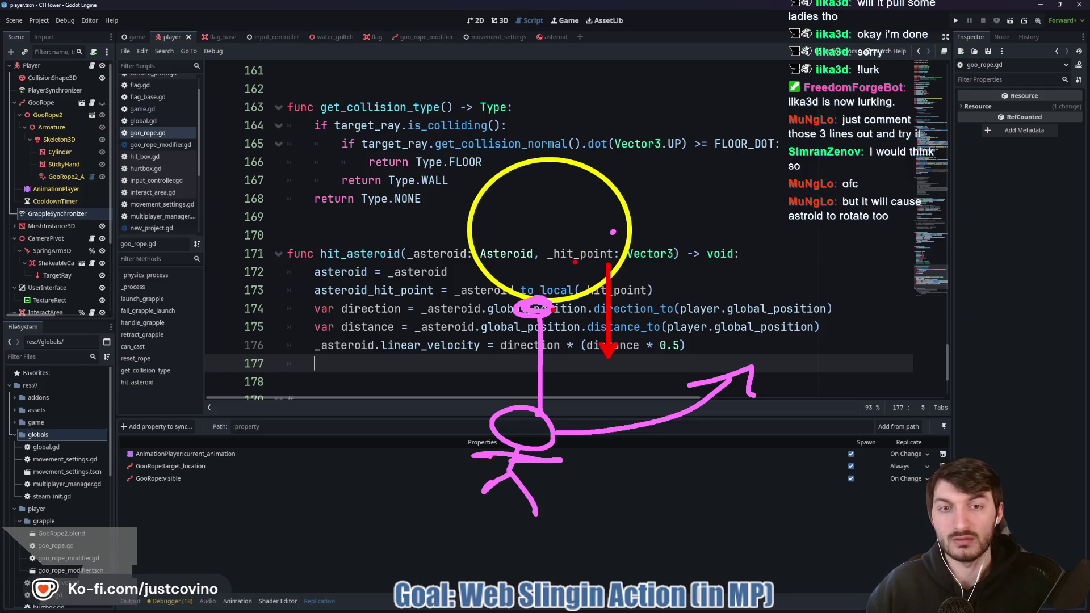
pyautogui.moveTo(575, 263); pyautogui.dragTo(329, 351)
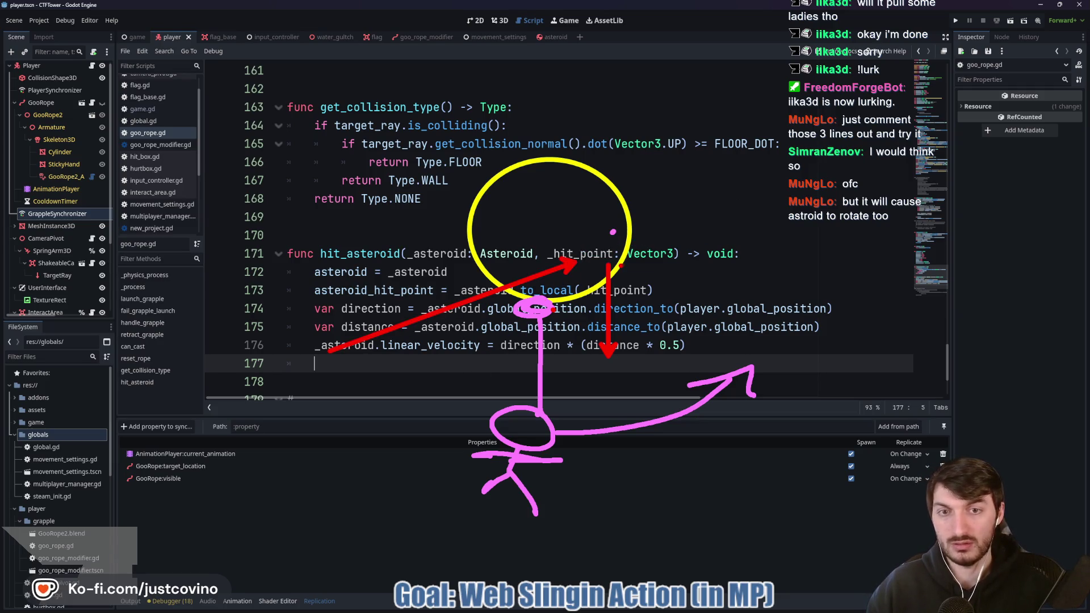
pyautogui.hotkey('ctrl', 'z')
pyautogui.moveTo(683, 231); pyautogui.dragTo(508, 282)
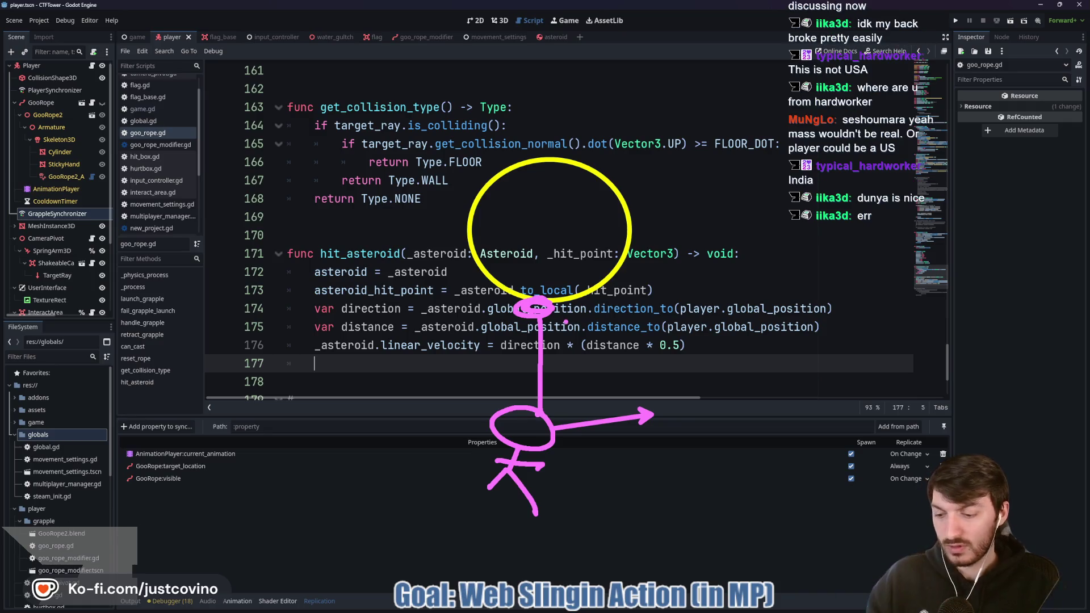
# Clear the force sketch and check the linear_velocity documentation in hit_asteroid
pyautogui.press('Escape')
pyautogui.moveTo(430, 345)
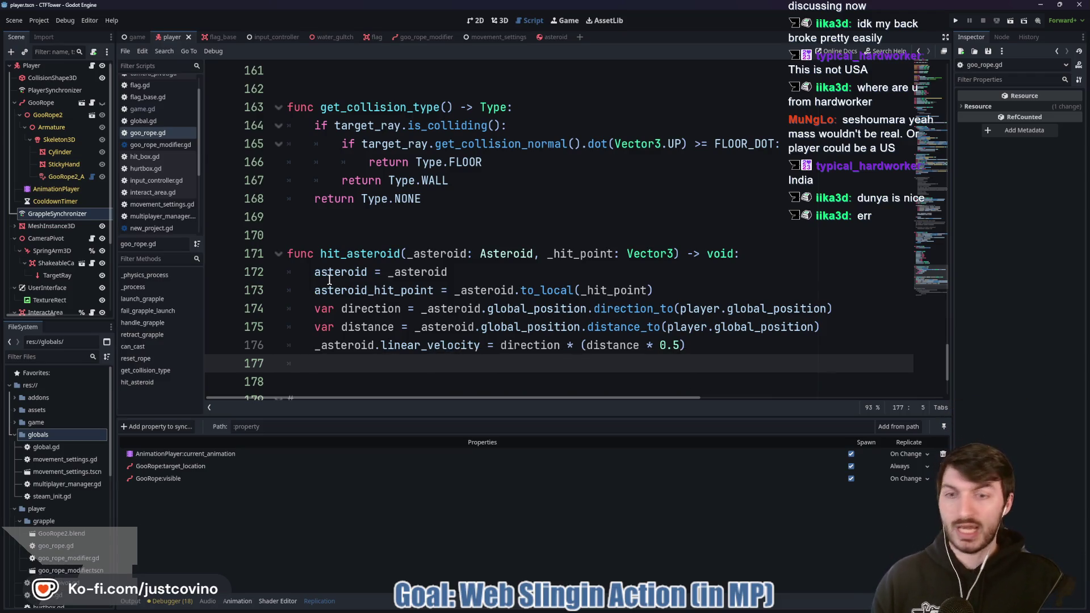
# Read through the stream chat messages, then close the Twitch Chat window covering hit_asteroid
pyautogui.moveTo(330, 279)
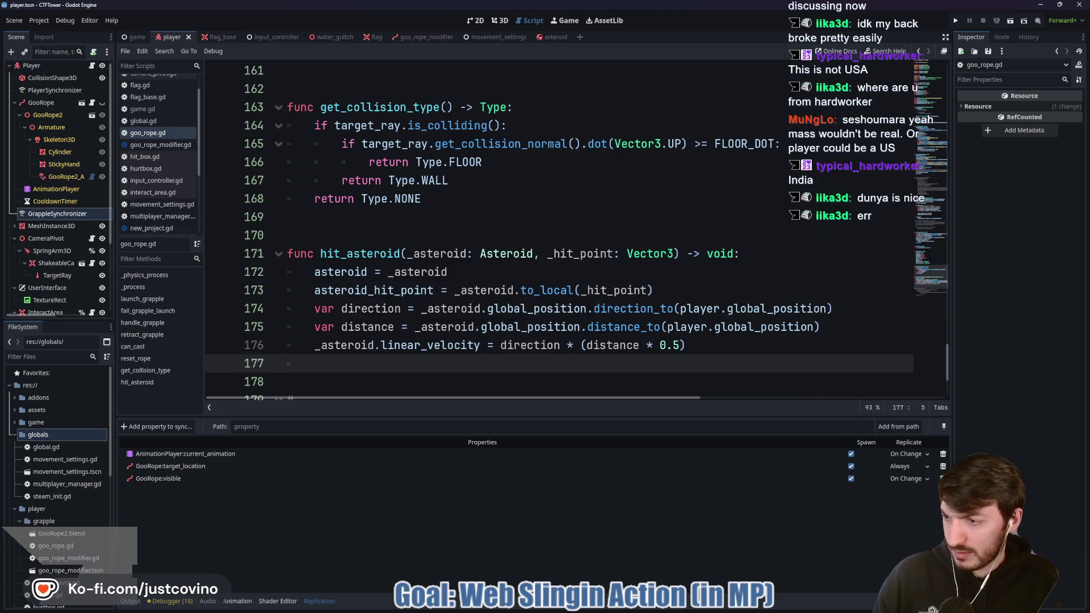
pyautogui.hotkey('alt', 'Tab')
pyautogui.scroll(5, 359, 266)
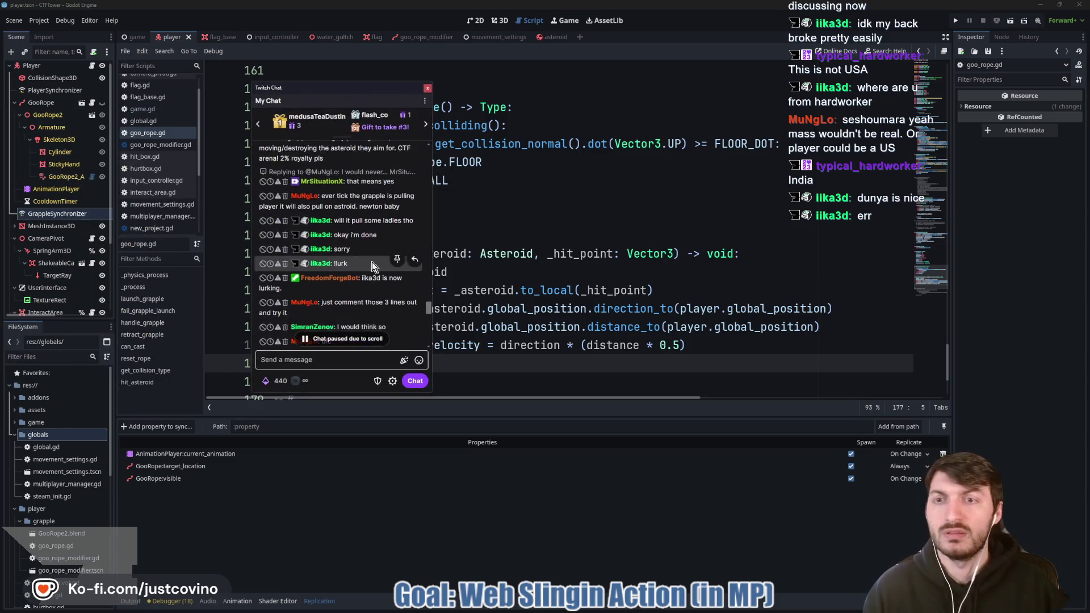
pyautogui.scroll(5, 358, 267)
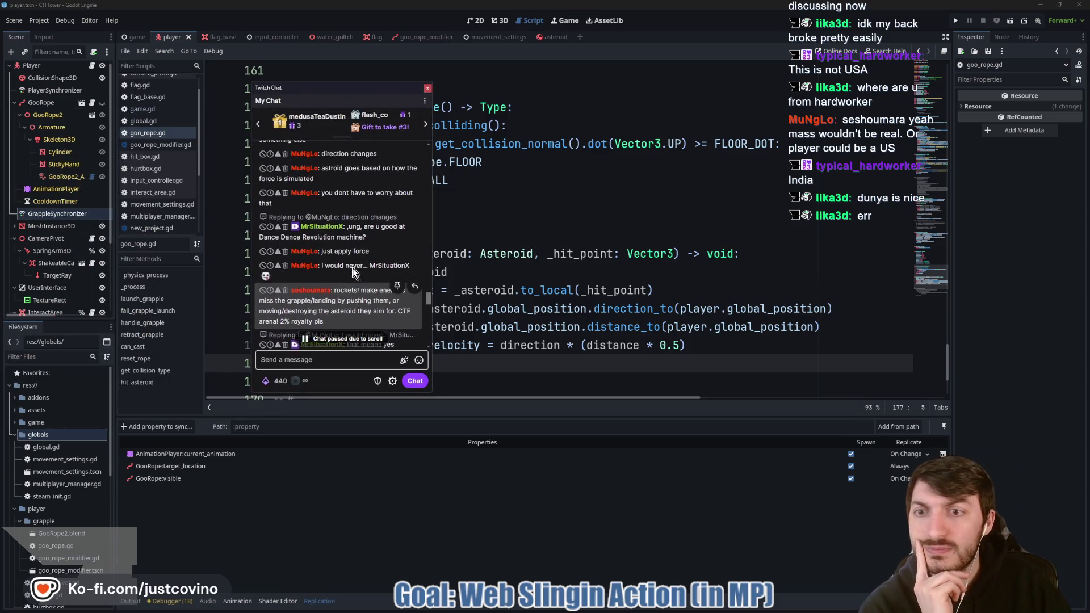
pyautogui.scroll(6, 352, 269)
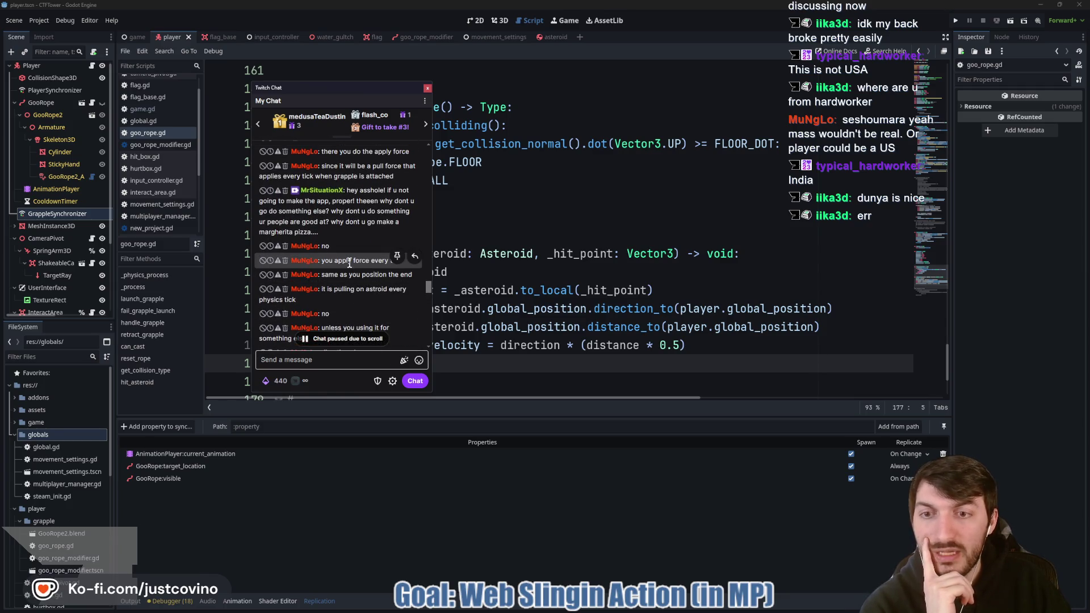
pyautogui.scroll(-1, 349, 263)
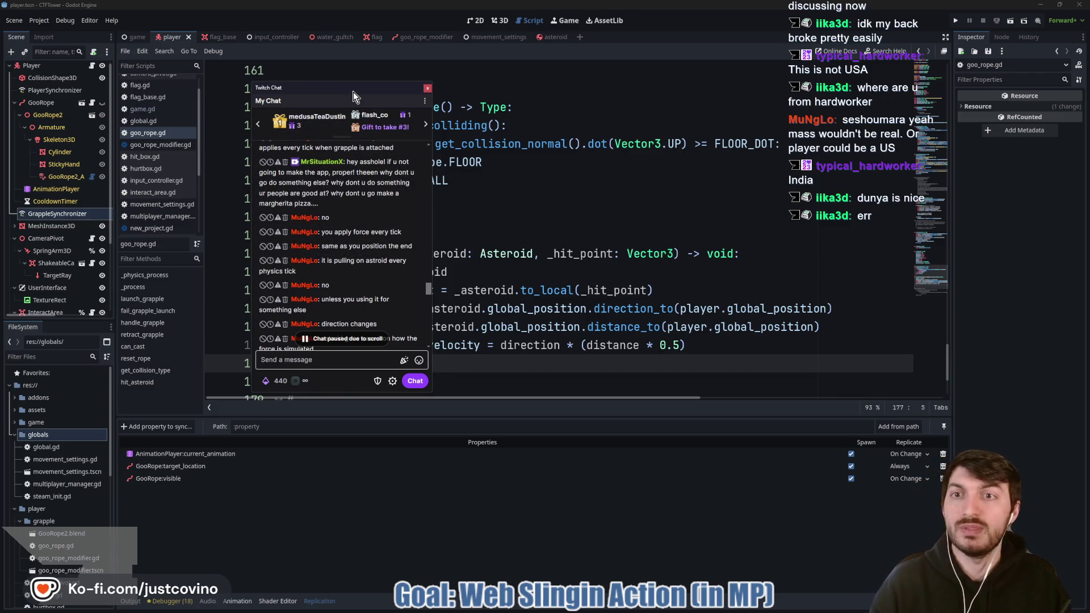
pyautogui.scroll(-5, 348, 261)
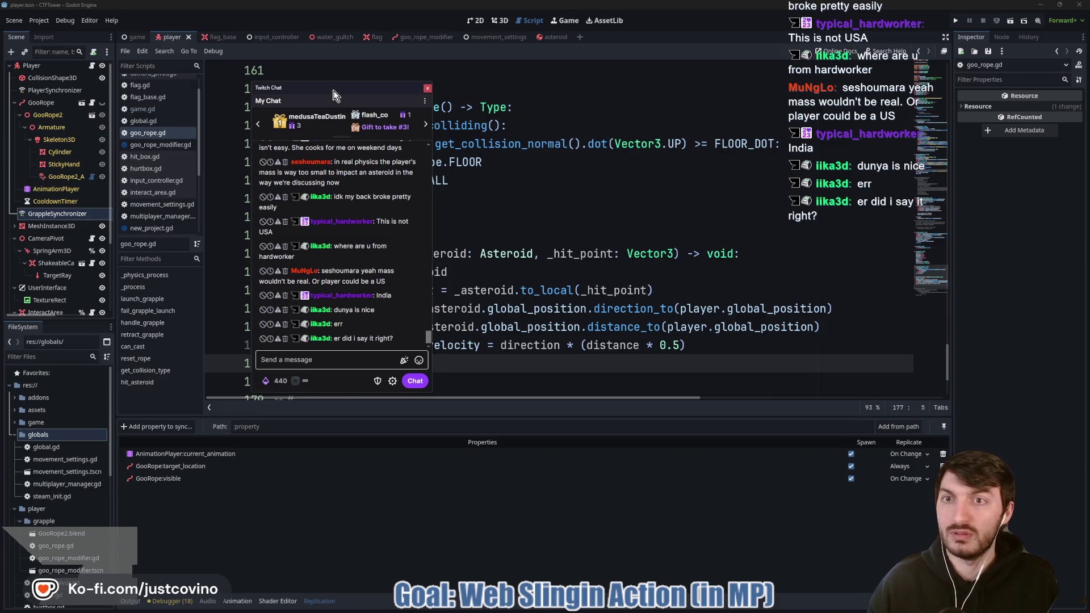
pyautogui.click(428, 88)
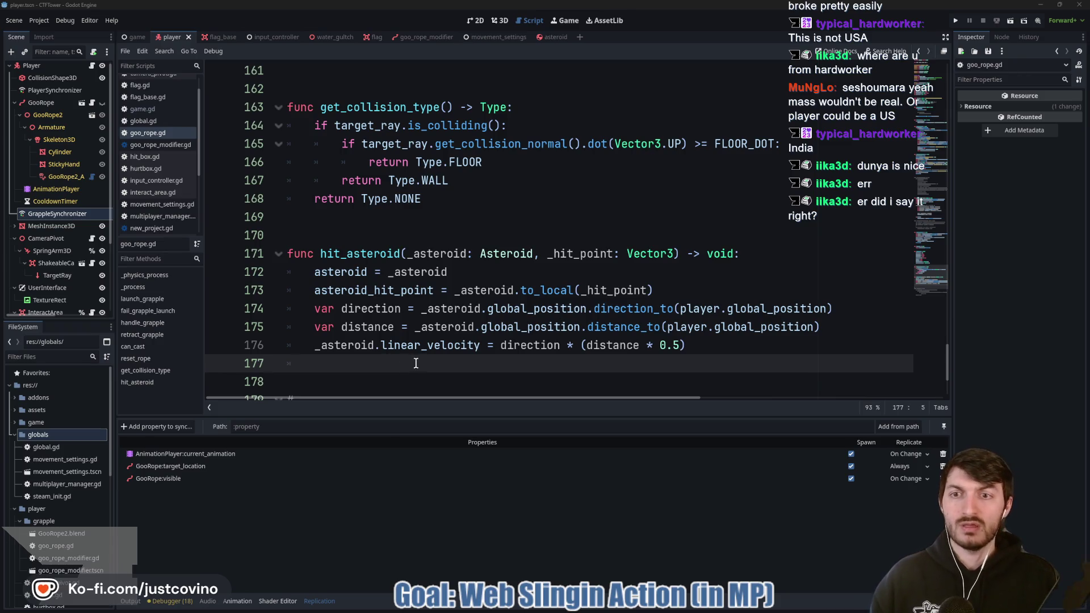
# Comment out hit_asteroid's direction, distance and linear_velocity lines with Ctrl+K
pyautogui.moveTo(693, 347); pyautogui.dragTo(277, 310)
pyautogui.hotkey('ctrl', 'k')
pyautogui.click(434, 365)
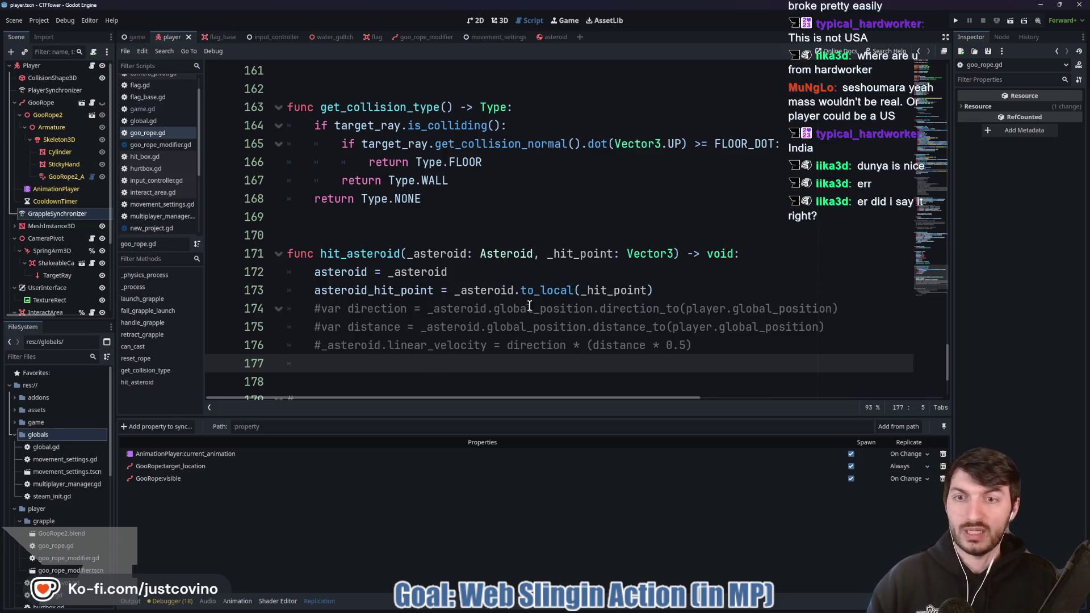
# Move up to handle_grapple and put the caret at the end of the 'if asteroid:' line
pyautogui.scroll(13, 529, 307)
pyautogui.scroll(-13, 426, 311)
pyautogui.scroll(15, 429, 311)
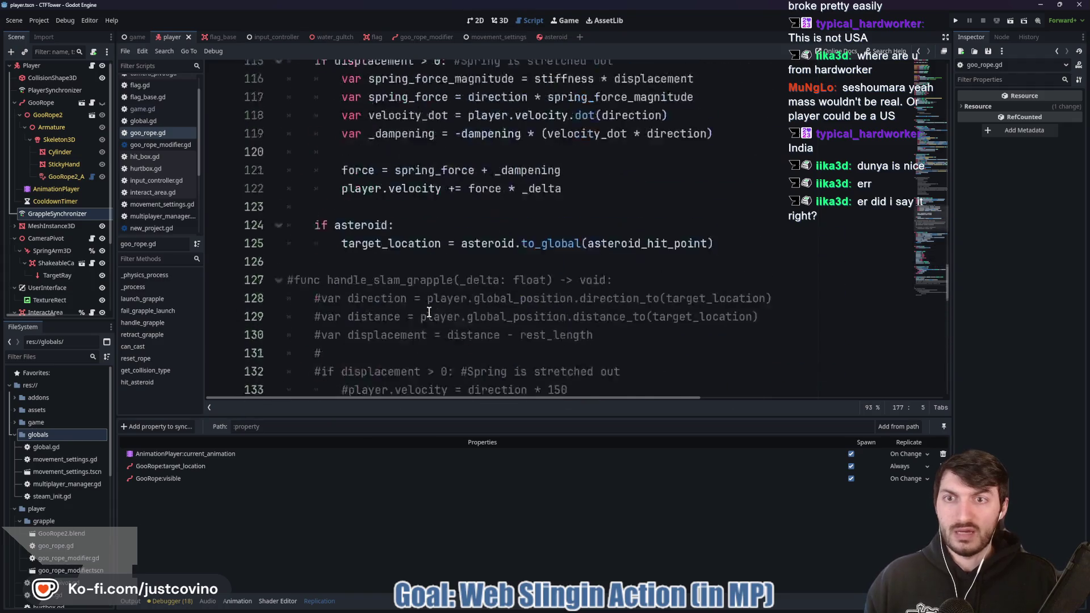
pyautogui.scroll(3, 429, 312)
pyautogui.doubleClick(366, 107)
pyautogui.scroll(-2, 397, 170)
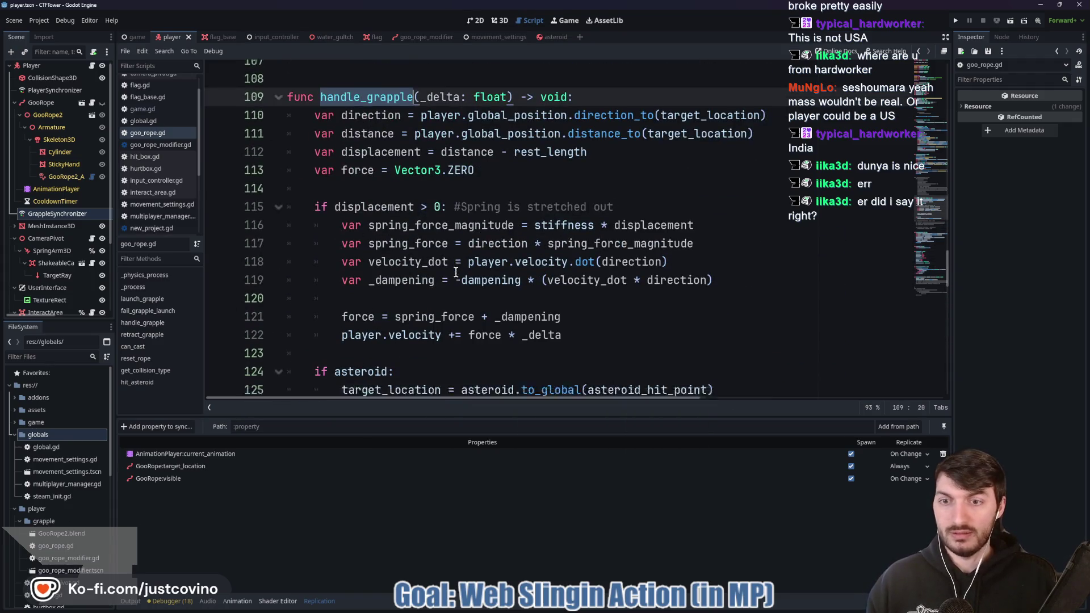
pyautogui.click(375, 272)
pyautogui.press('End')
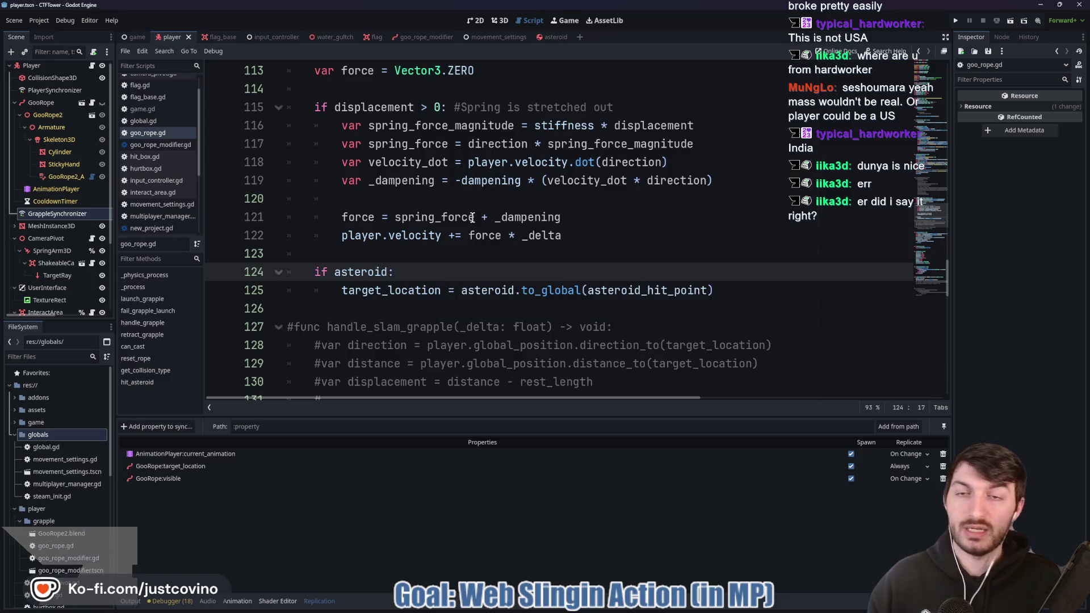
# Add an asteroid.apply_force() call on a new line after target_location
pyautogui.click(739, 292)
pyautogui.press('Return')
pyautogui.write('ast')
pyautogui.press('Return')
pyautogui.write('.appl')
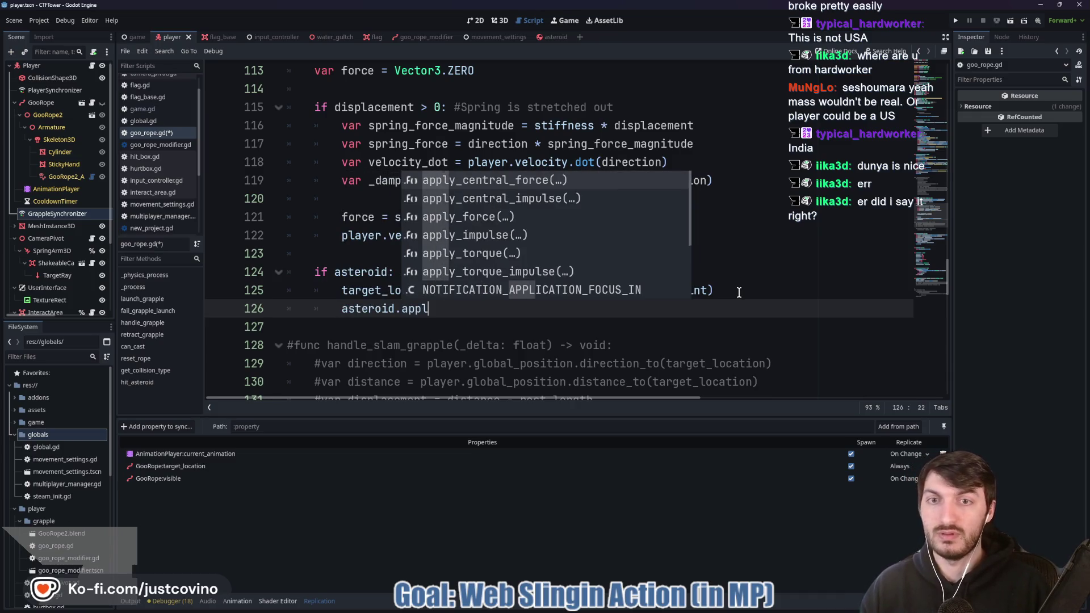
pyautogui.press('Down')
pyautogui.press('Down')
pyautogui.press('Return')
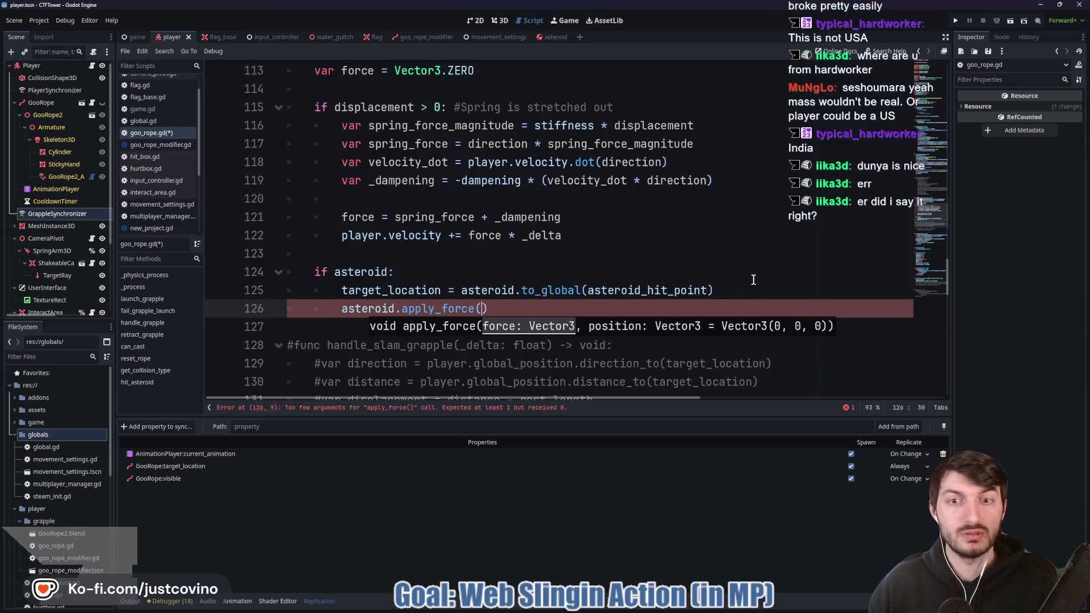
# Start a 'var direction' declaration on a new line above apply_force
pyautogui.click(749, 283)
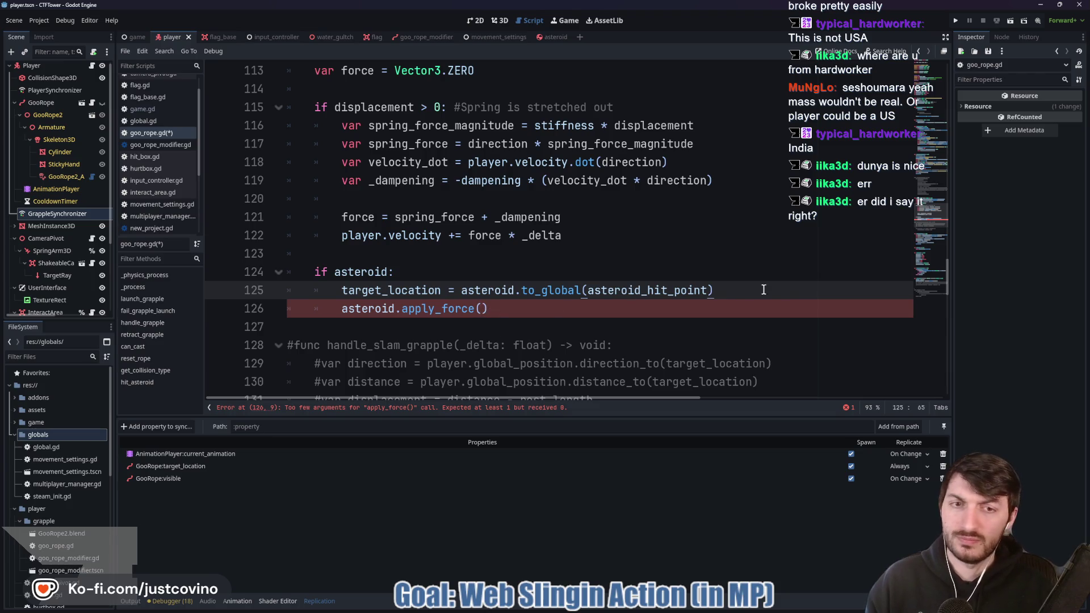
pyautogui.press('Return')
pyautogui.write('var direc')
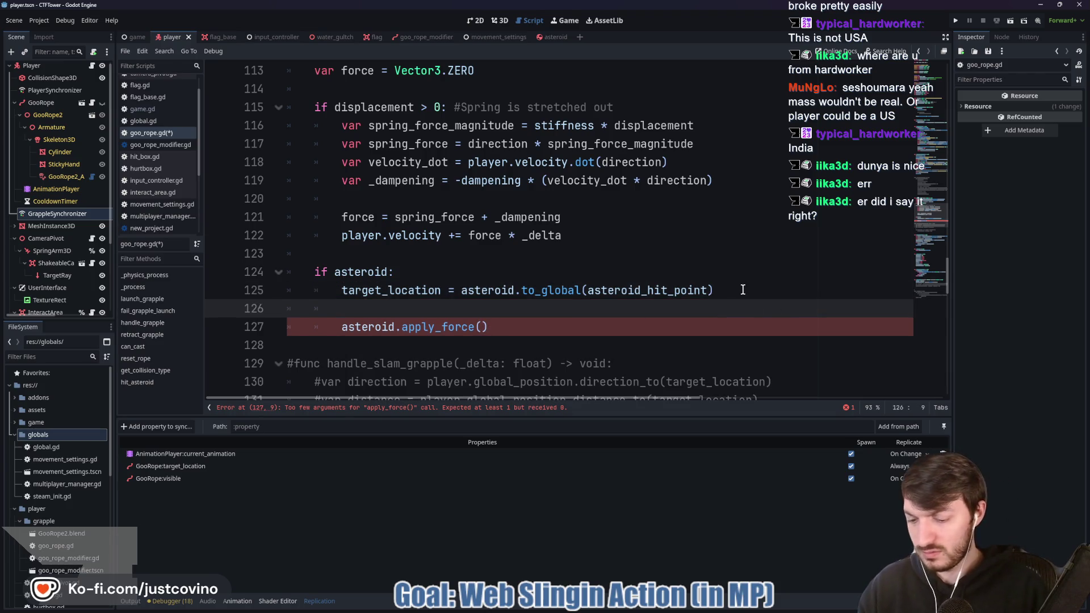
pyautogui.write('tion')
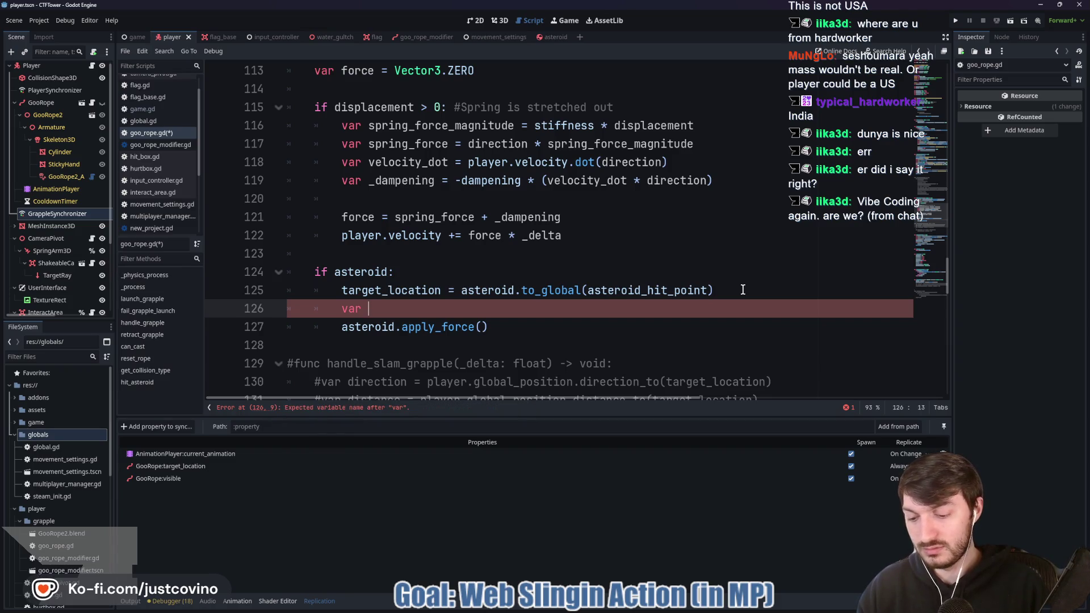
# Rename the new variable to dir, leaving 'var dir =' awaiting an expression
pyautogui.write('teroid_')
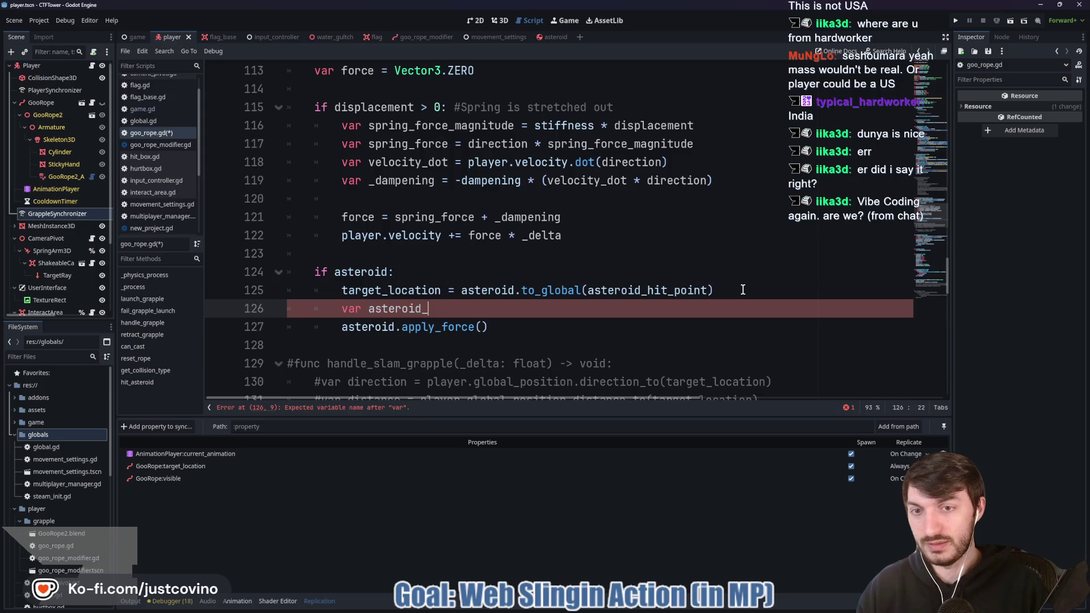
pyautogui.press('BackSpace')
pyautogui.press('BackSpace')
pyautogui.press('BackSpace')
pyautogui.write('dir =')
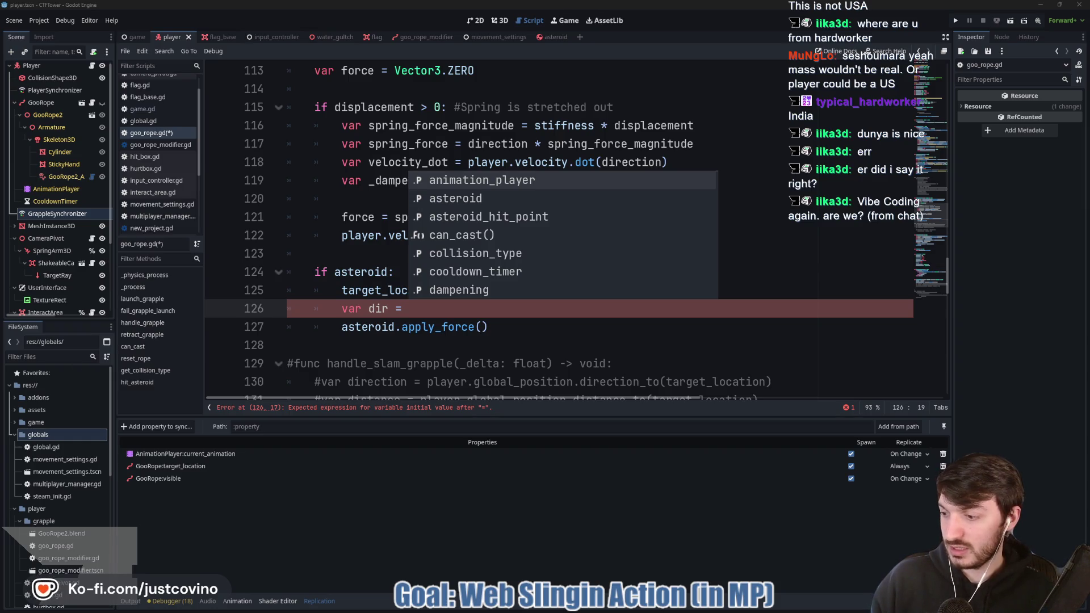
# Scroll up and down through the Twitch chat reading viewers' apply_force suggestions
pyautogui.hotkey('alt', 'Tab')
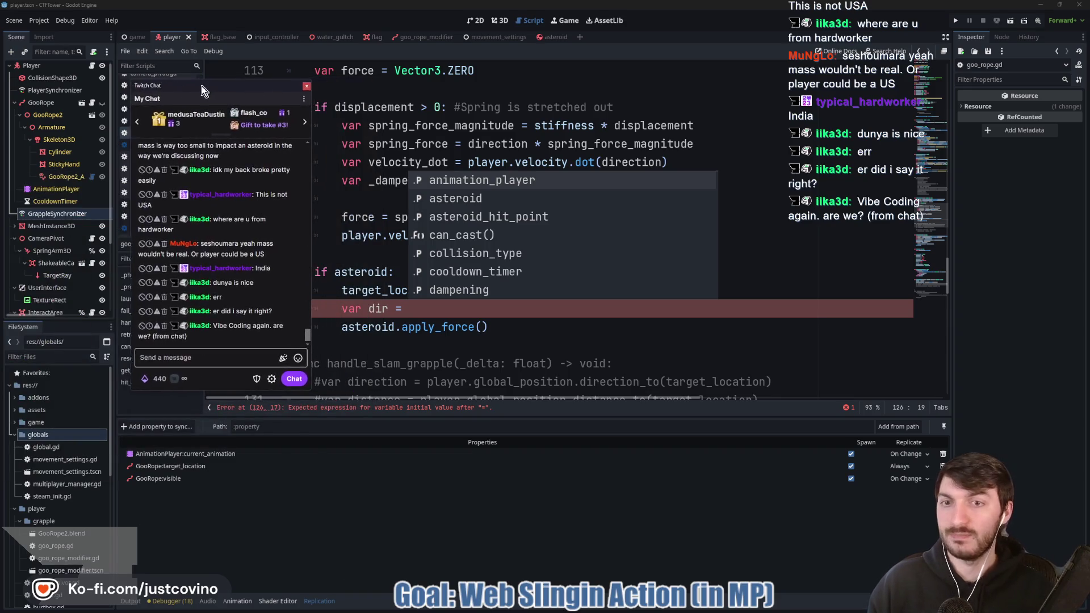
pyautogui.scroll(10, 219, 283)
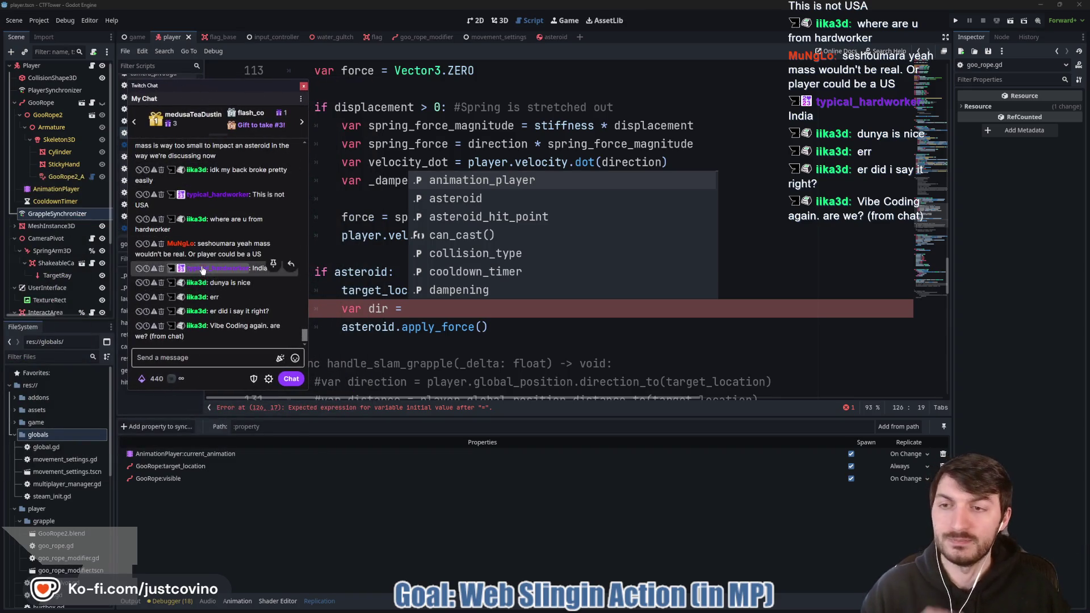
pyautogui.scroll(5, 219, 282)
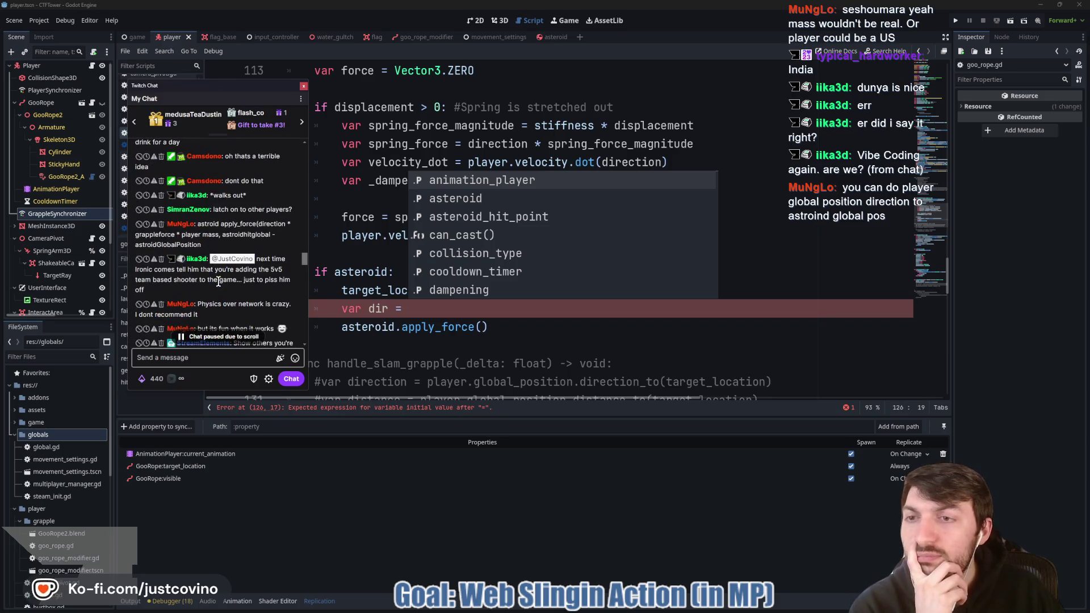
pyautogui.scroll(8, 218, 283)
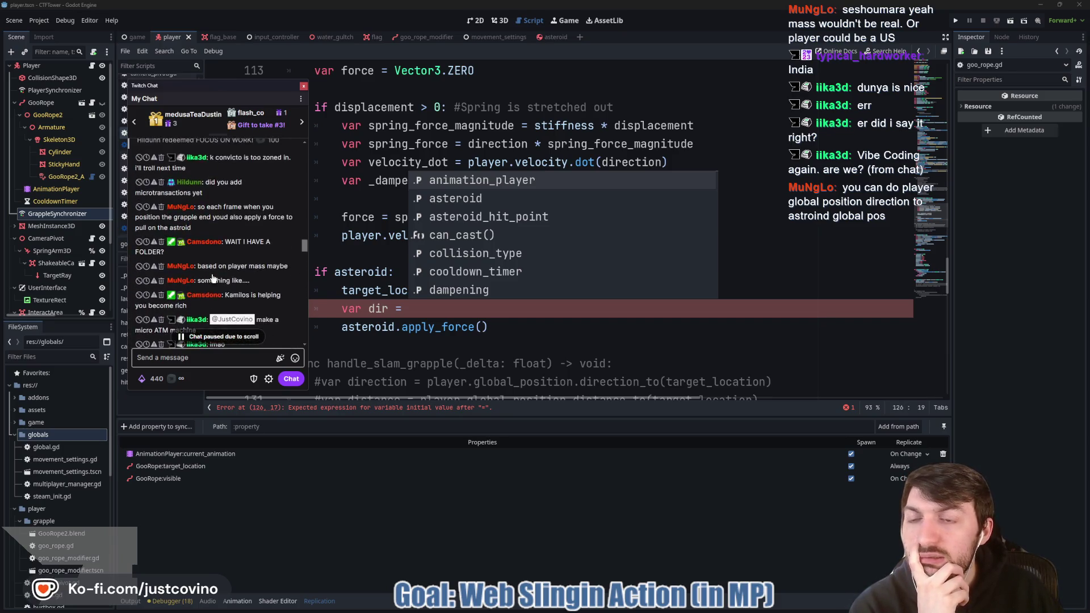
pyautogui.scroll(5, 214, 278)
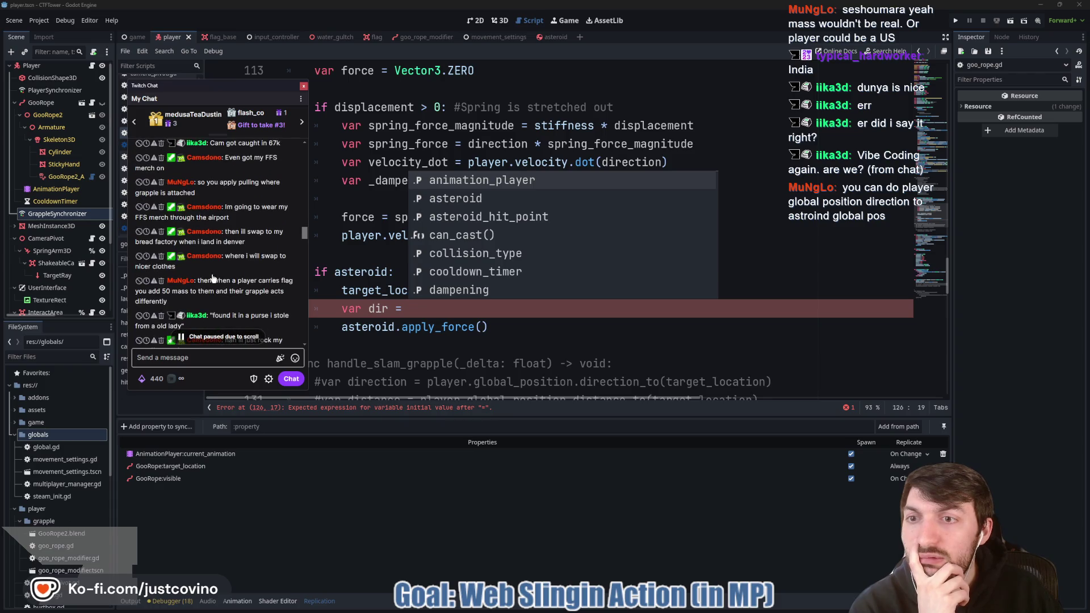
pyautogui.scroll(3, 213, 279)
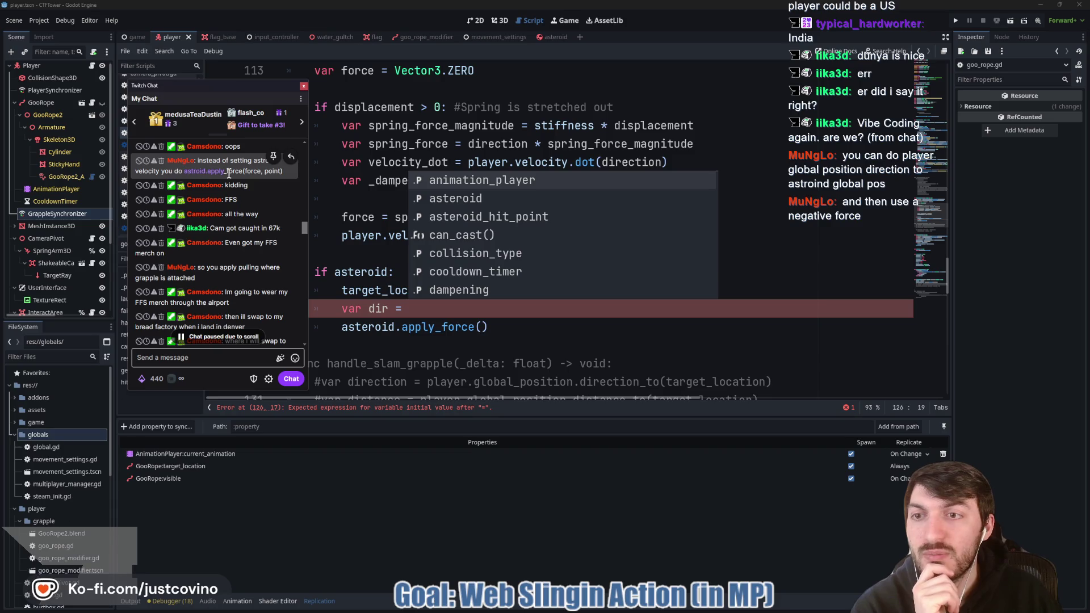
pyautogui.scroll(-5, 244, 233)
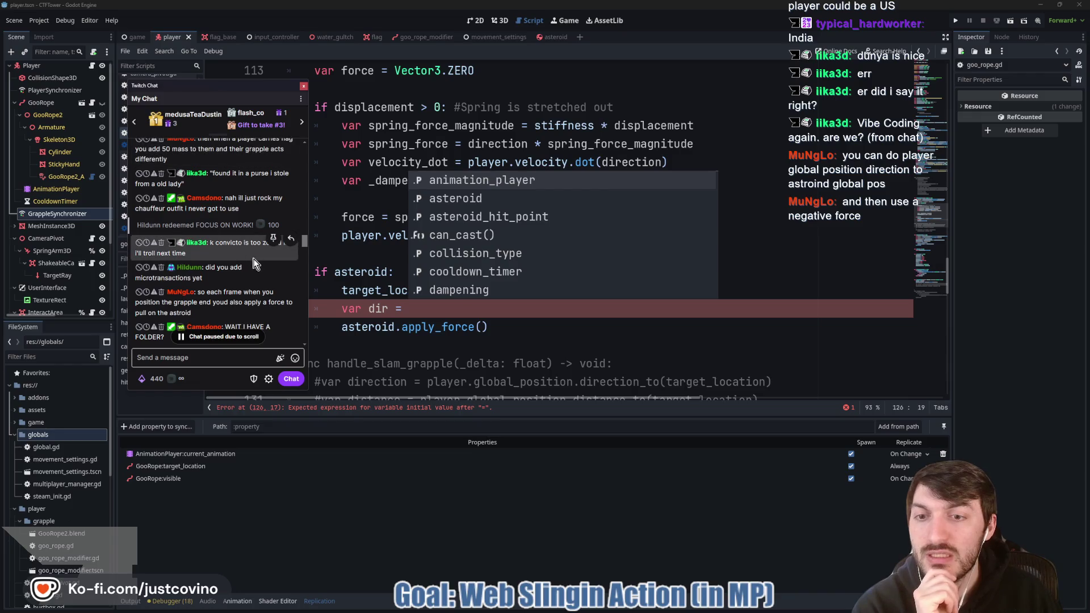
pyautogui.scroll(-1, 241, 255)
pyautogui.scroll(-5, 233, 255)
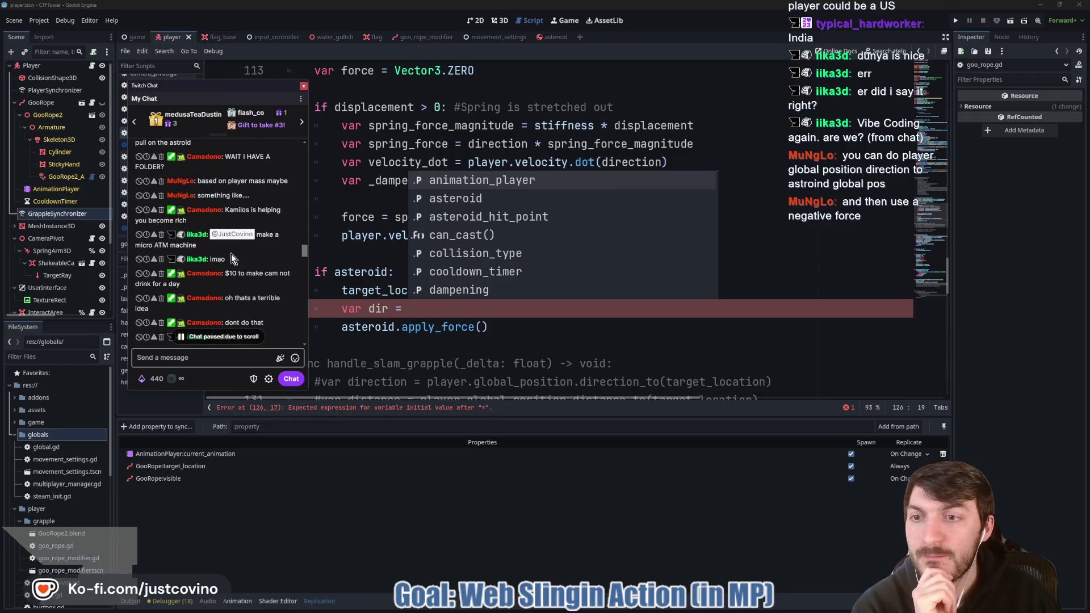
pyautogui.scroll(-3, 231, 254)
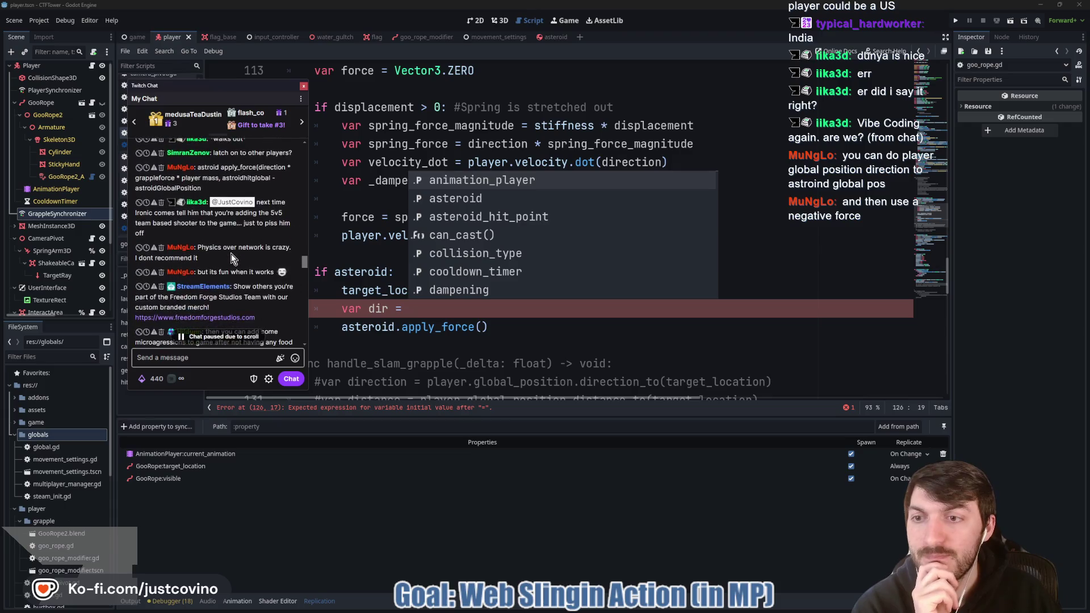
pyautogui.scroll(-5, 231, 254)
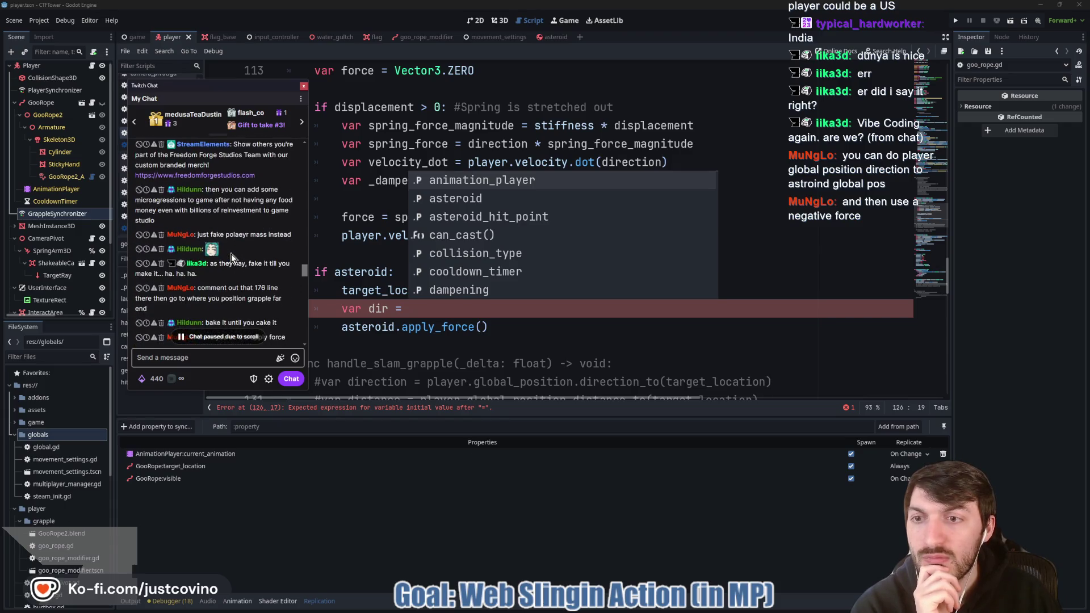
pyautogui.scroll(-3, 230, 253)
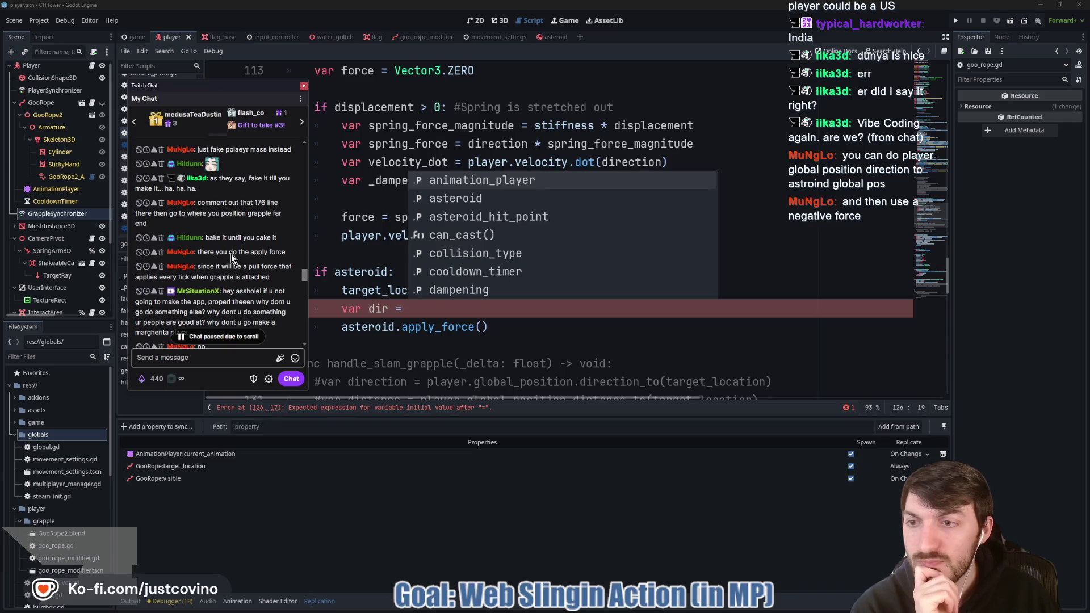
pyautogui.scroll(-3, 230, 254)
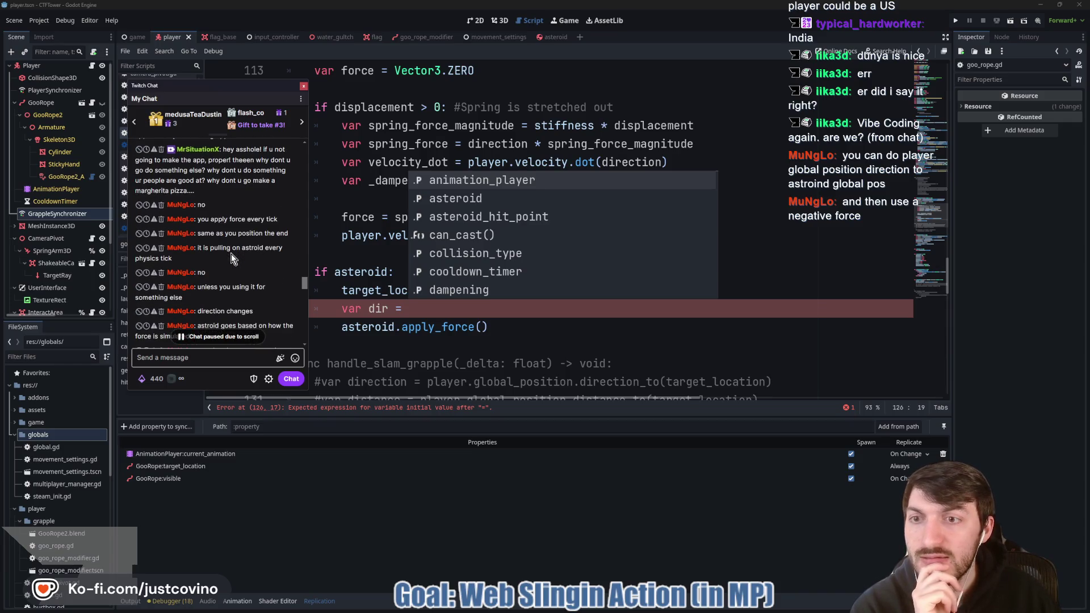
pyautogui.scroll(-5, 230, 254)
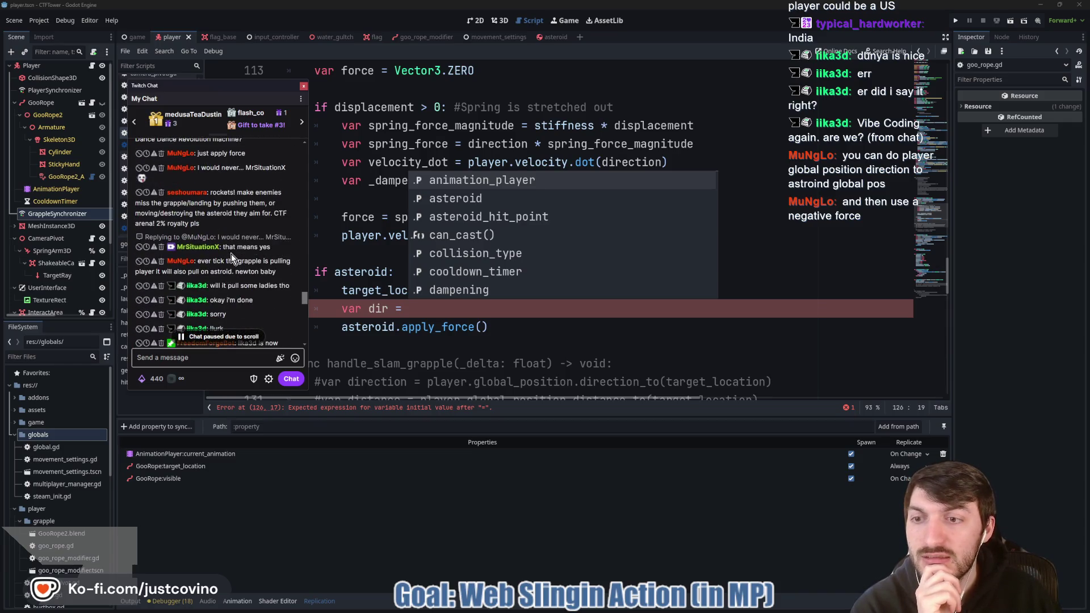
pyautogui.scroll(-6, 230, 254)
pyautogui.scroll(-6, 230, 254)
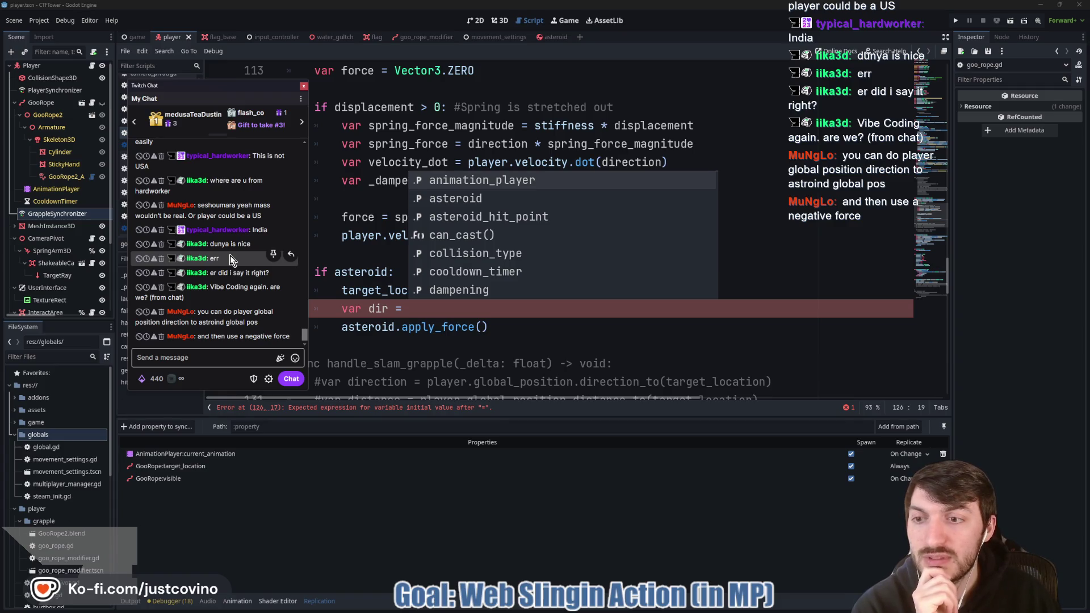
# Set dir to player.global_position.direction_to(asteroid.global_position) on line 126
pyautogui.click(426, 313)
pyautogui.write('player.globa')
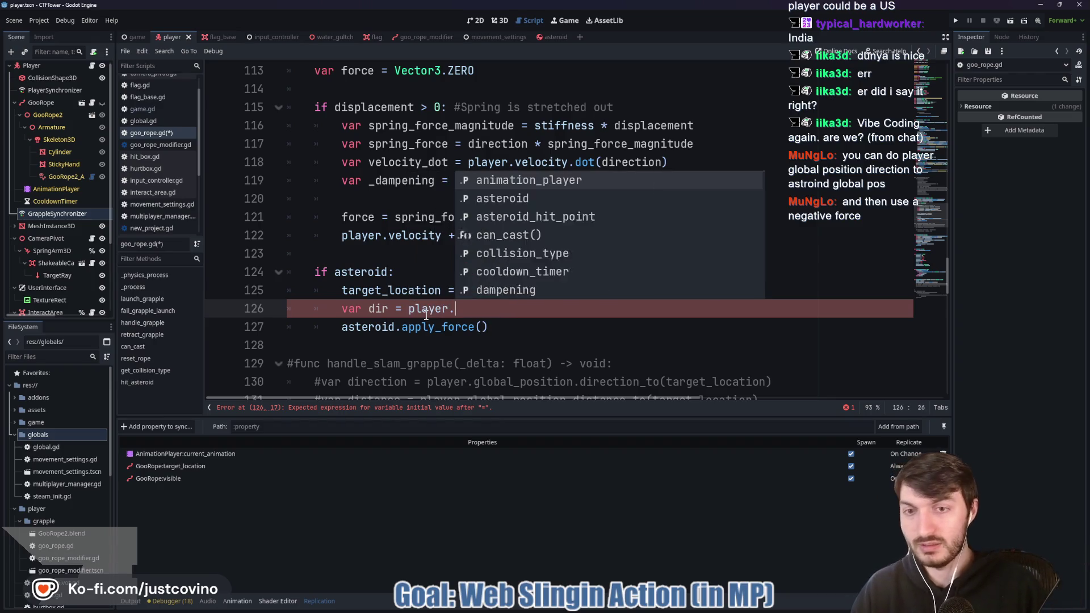
pyautogui.write('l_position.dir')
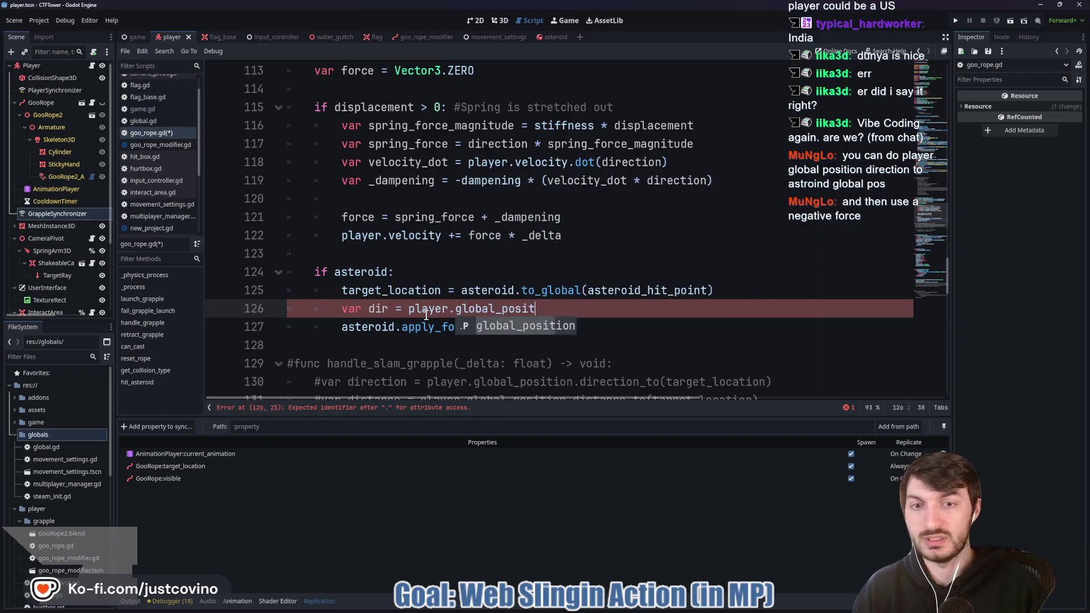
pyautogui.write('ect')
pyautogui.press('Return')
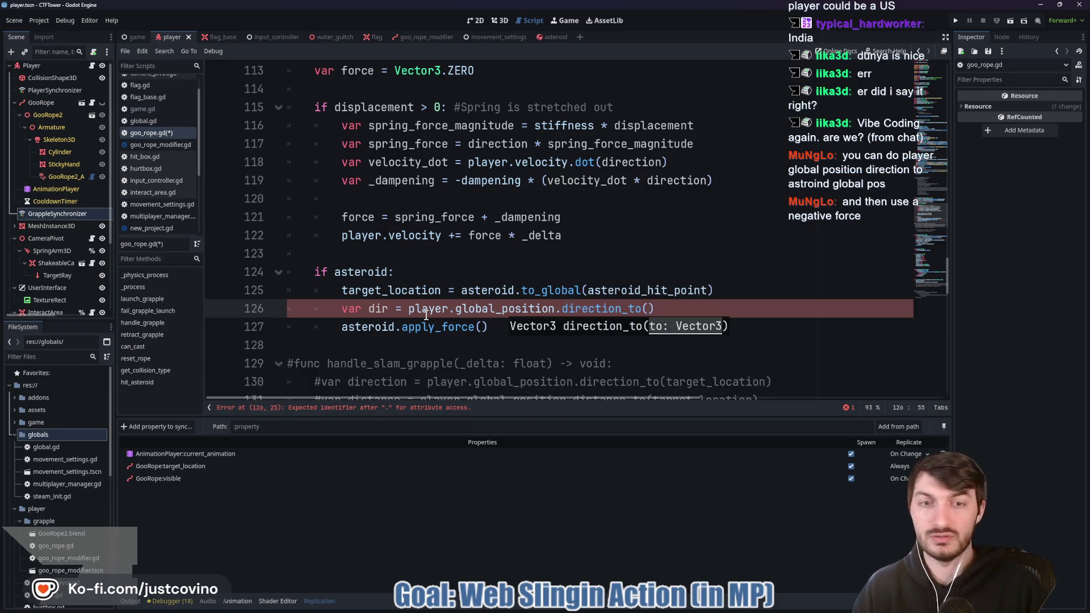
pyautogui.write('asteroid.global')
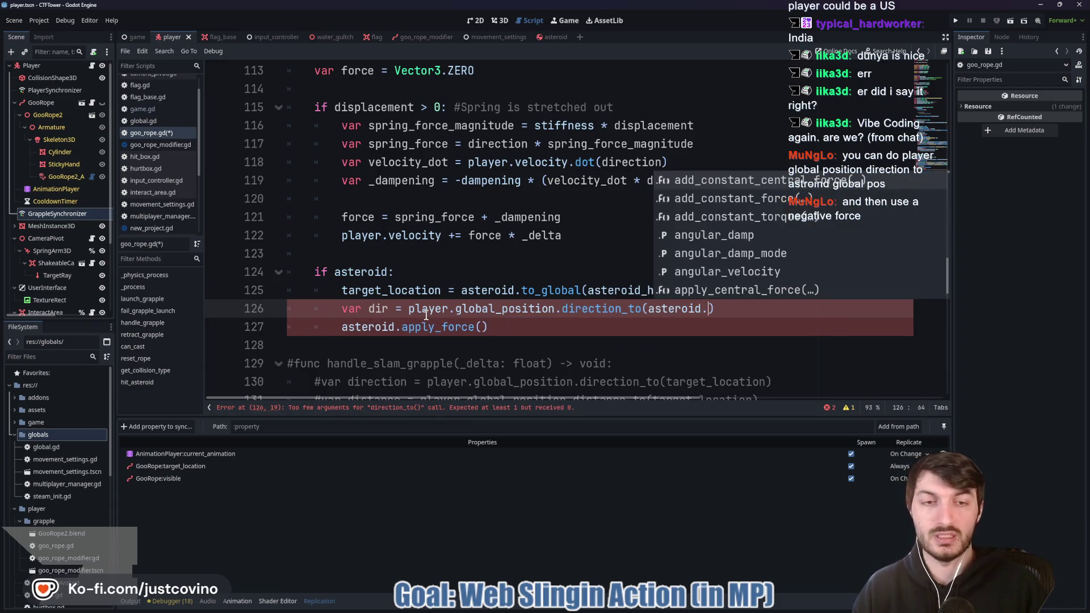
pyautogui.write('_positio')
pyautogui.press('Return')
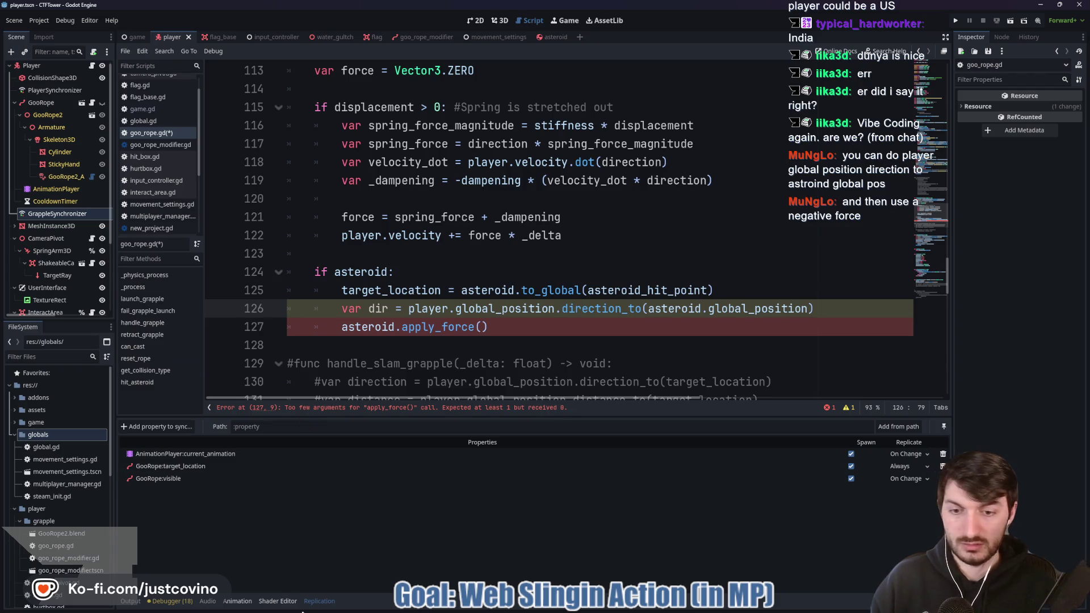
# Check the stream chat briefly, then place the caret inside apply_force's empty parentheses
pyautogui.hotkey('alt', 'Tab')
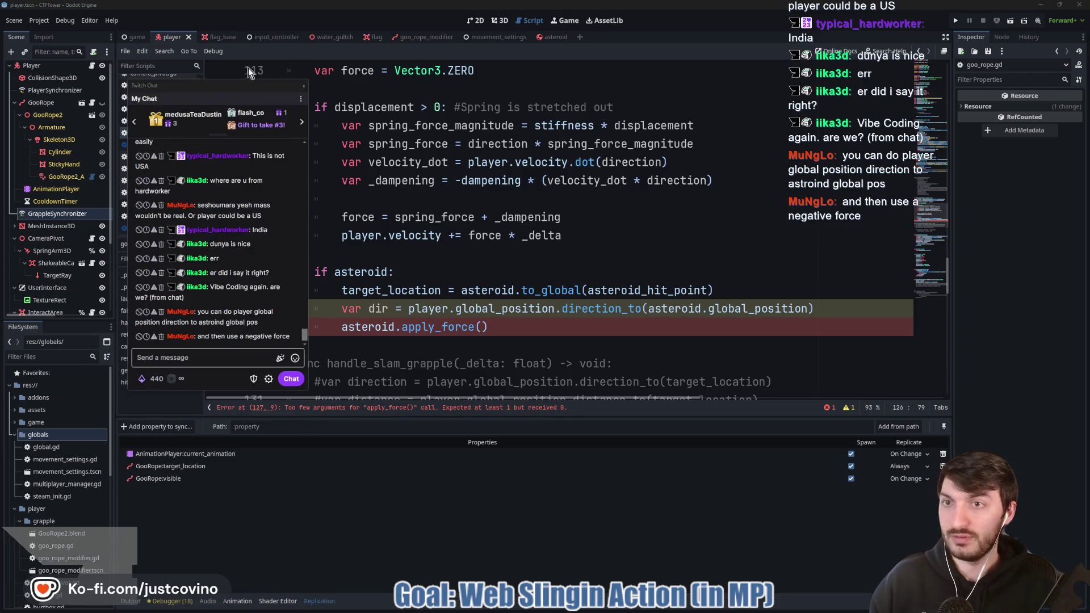
pyautogui.hotkey('alt', 'Tab')
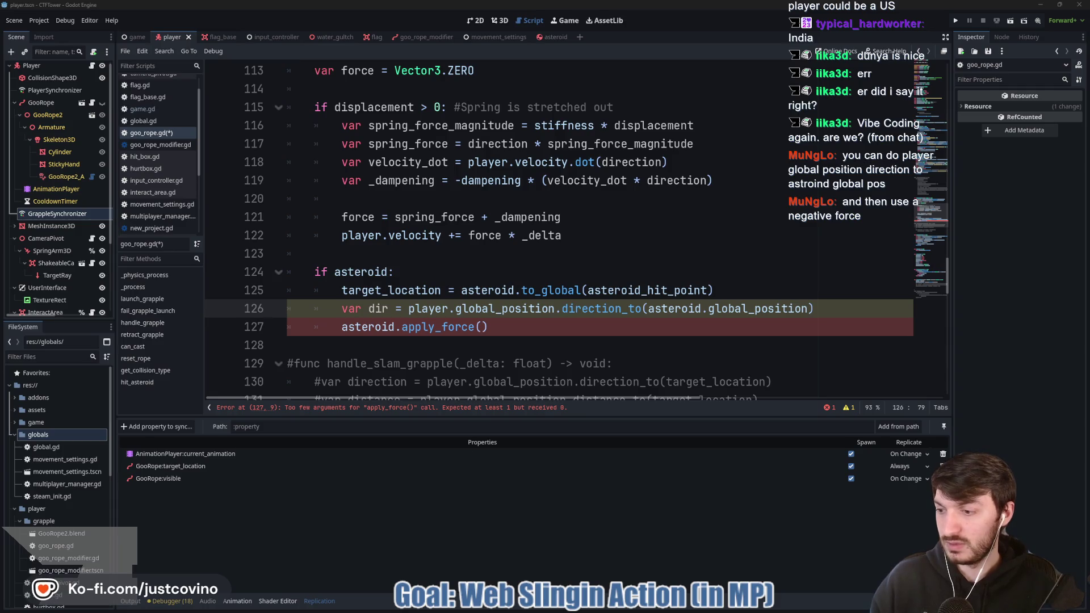
pyautogui.click(506, 323)
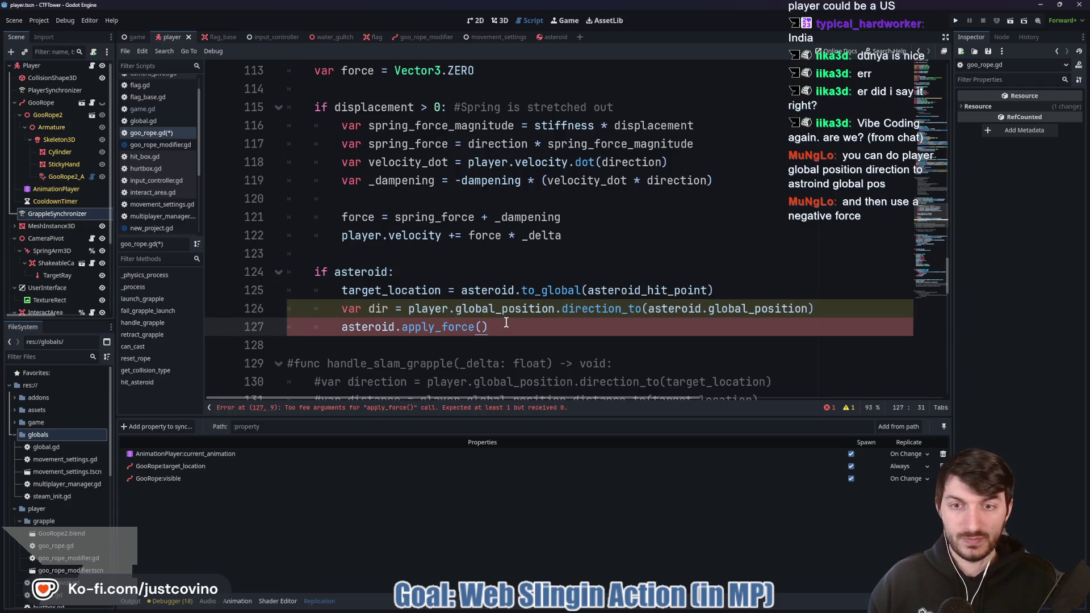
pyautogui.click(409, 308)
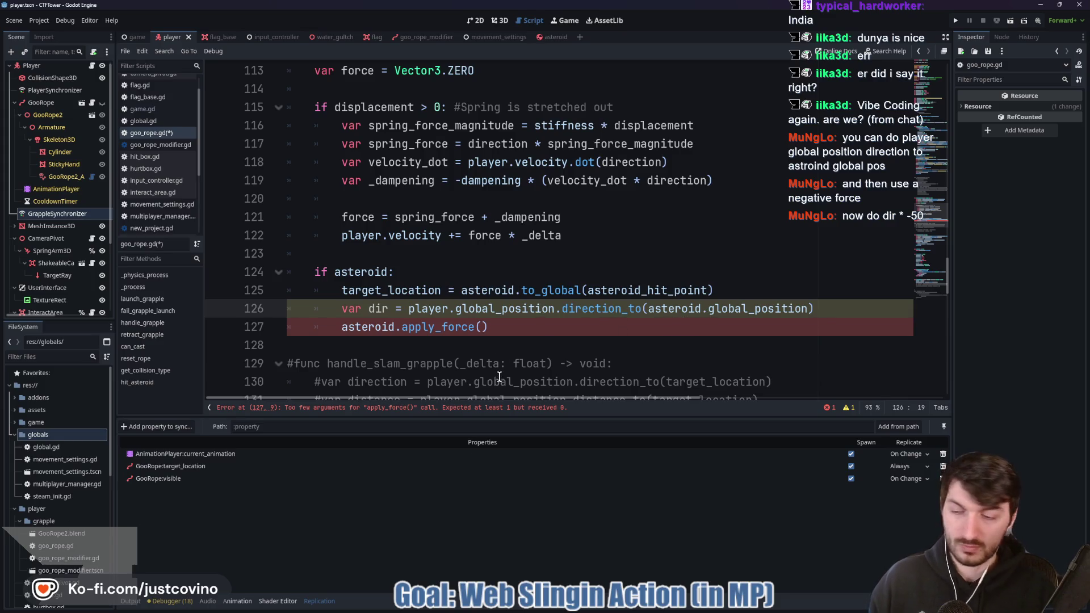
pyautogui.click(486, 328)
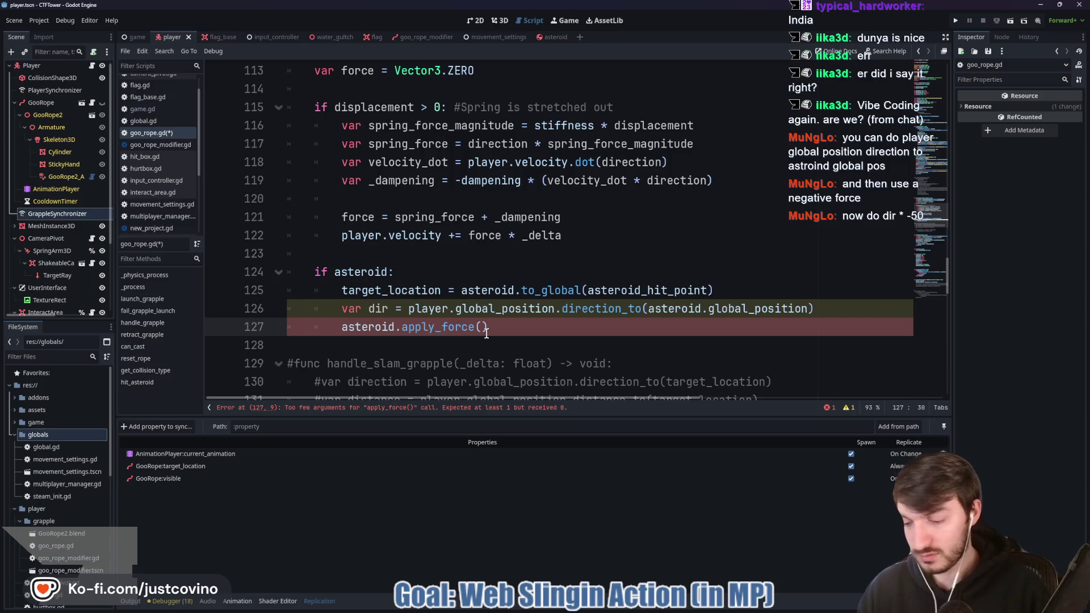
# Pass dir * -50 as apply_force's force argument and save goo_rope.gd
pyautogui.write('dir * ')
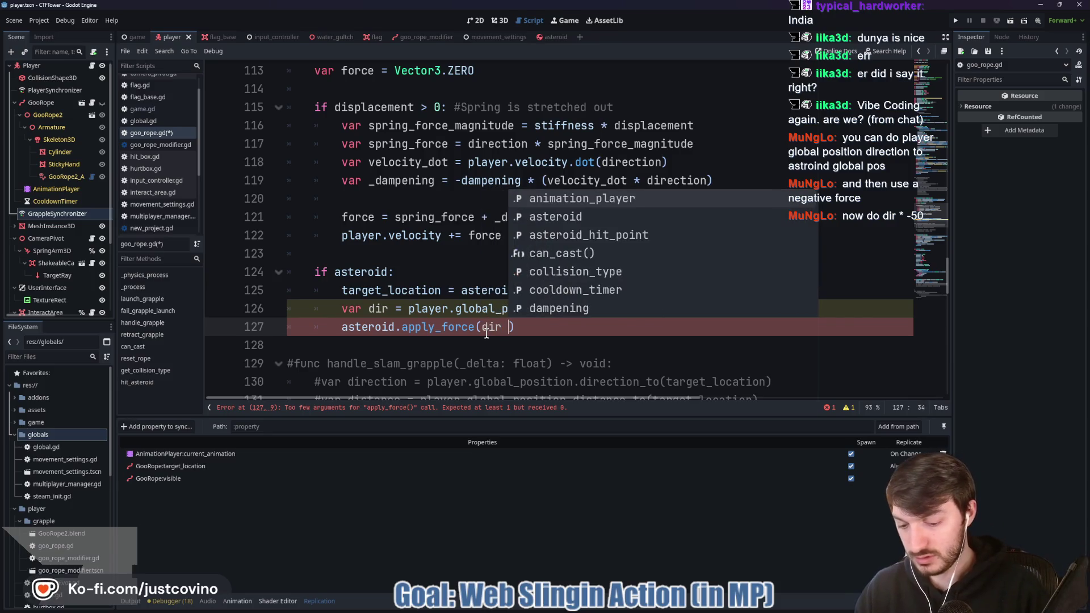
pyautogui.write('-50)')
pyautogui.hotkey('ctrl', 's')
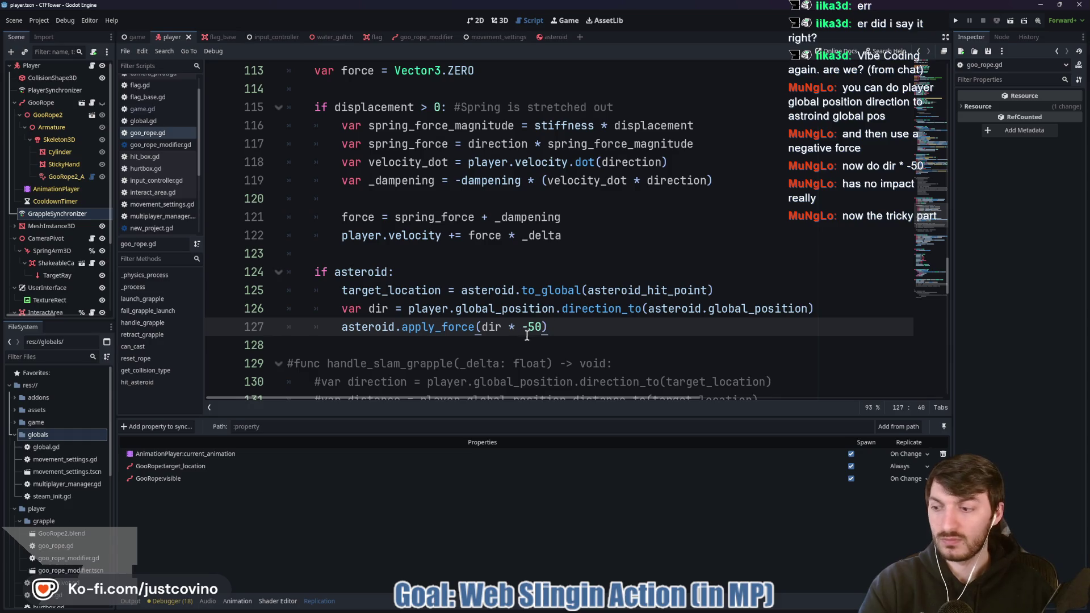
pyautogui.click(544, 328)
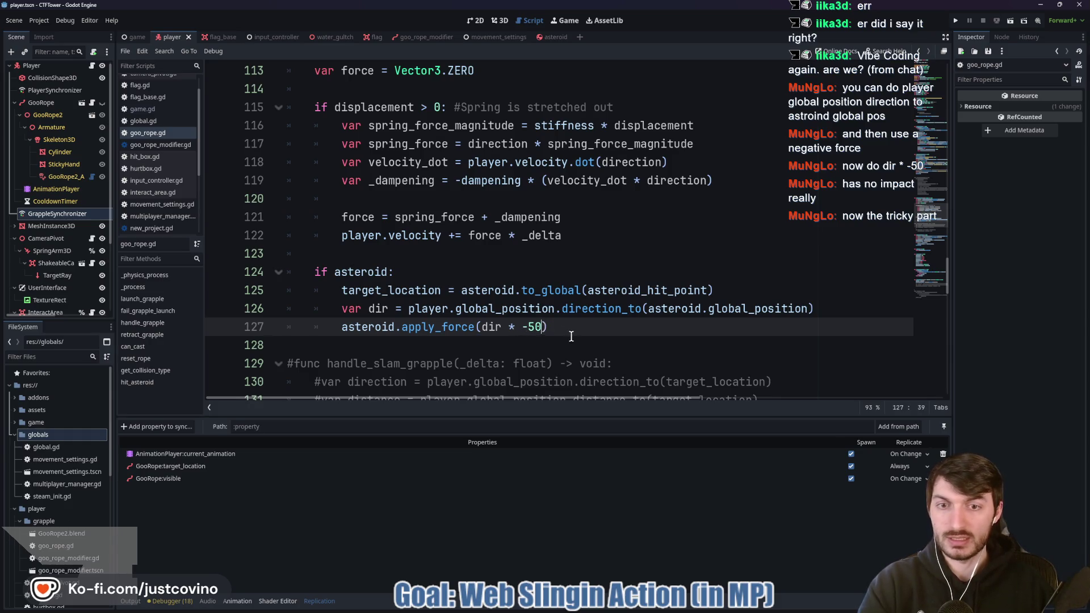
pyautogui.moveTo(444, 329)
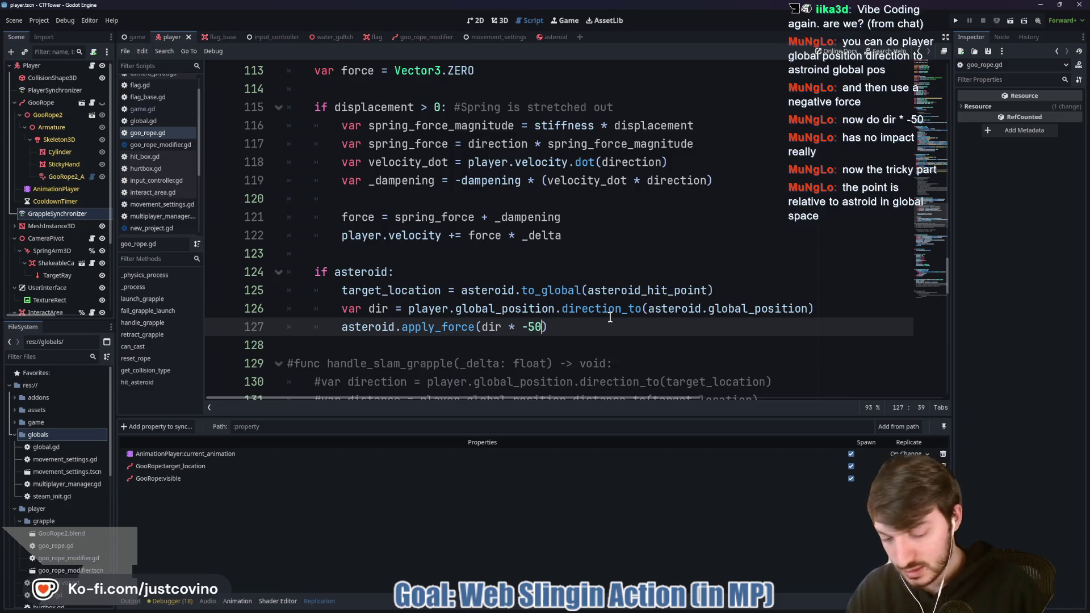
# Add target_location as apply_force's second argument and save the script
pyautogui.write(',')
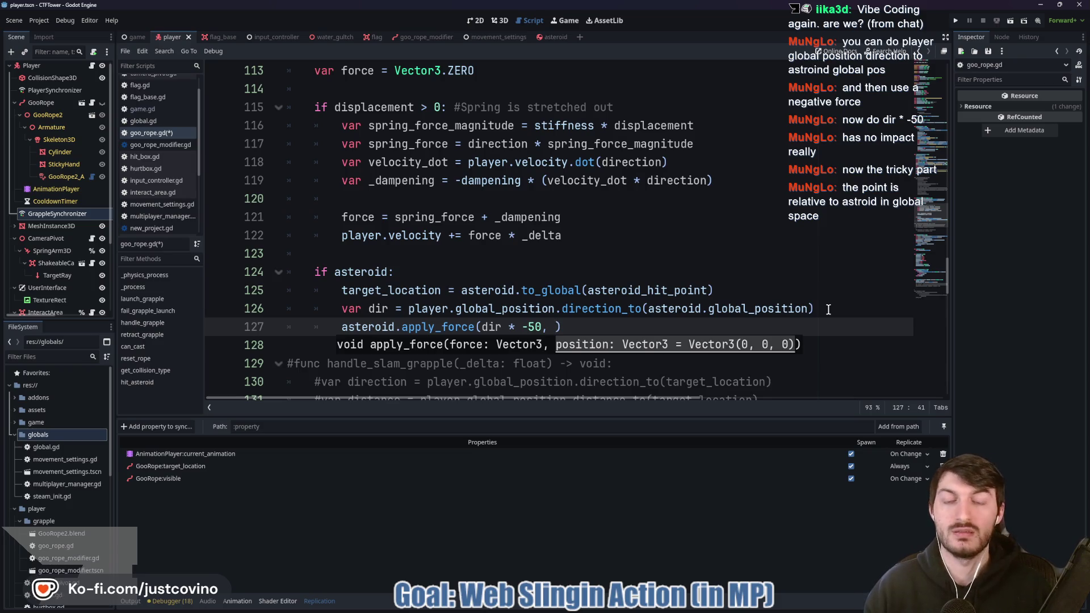
pyautogui.doubleClick(413, 286)
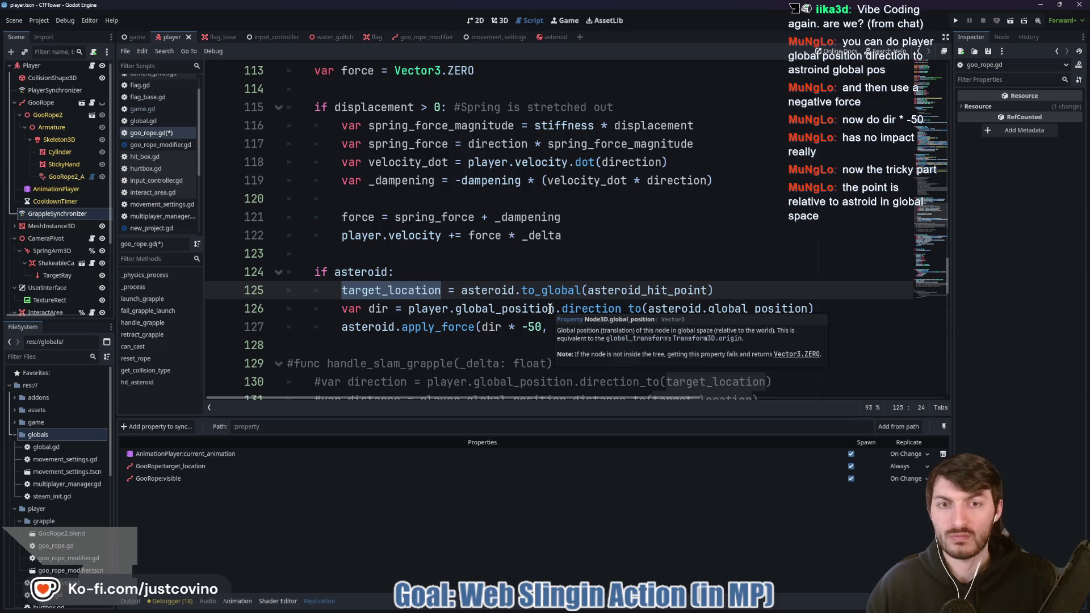
pyautogui.doubleClick(609, 290)
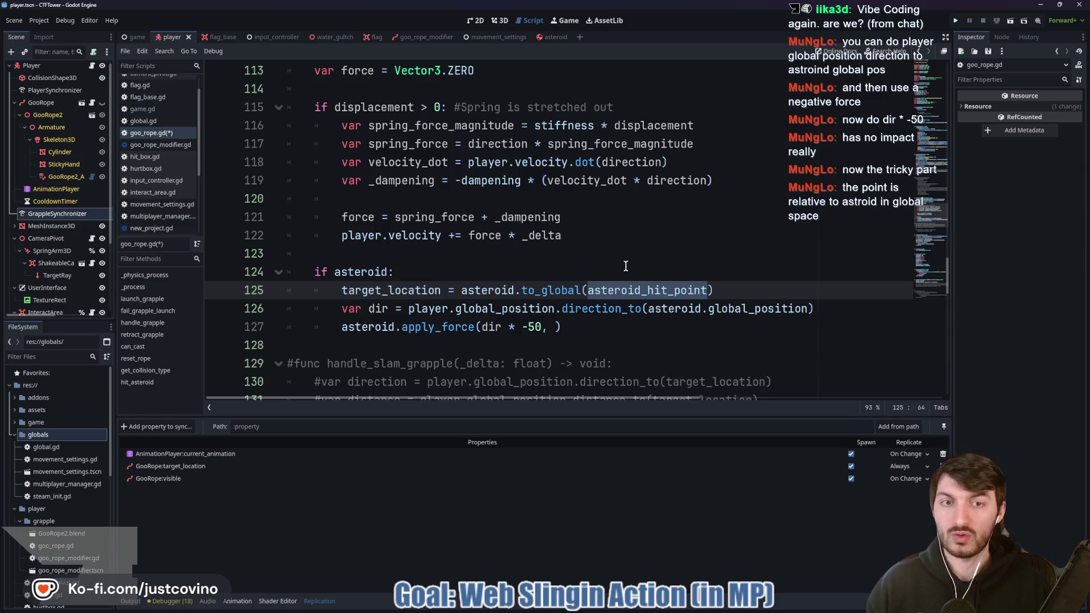
pyautogui.doubleClick(545, 290)
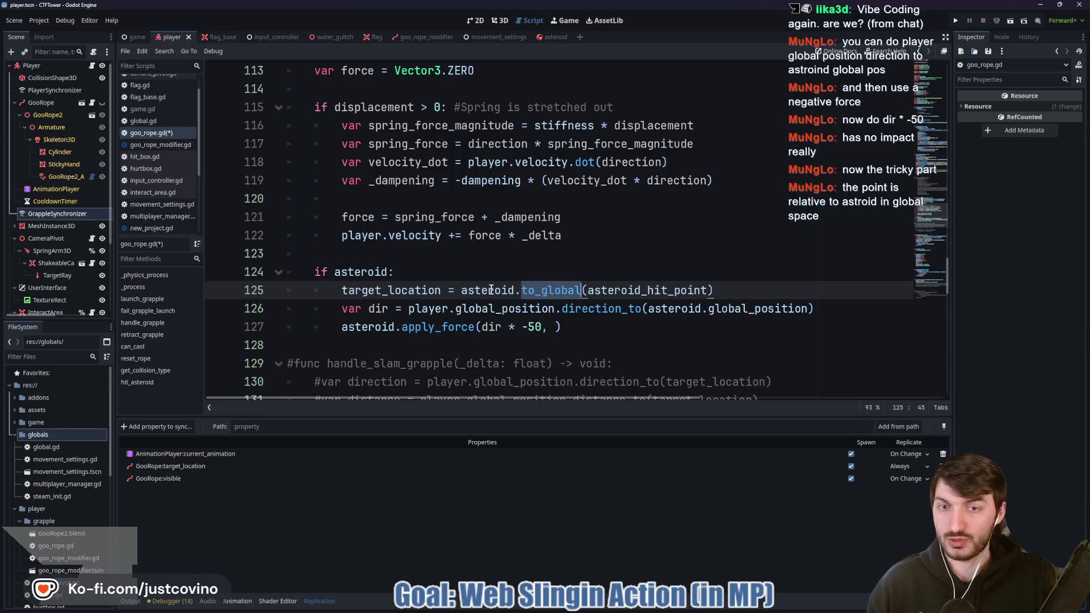
pyautogui.click(555, 327)
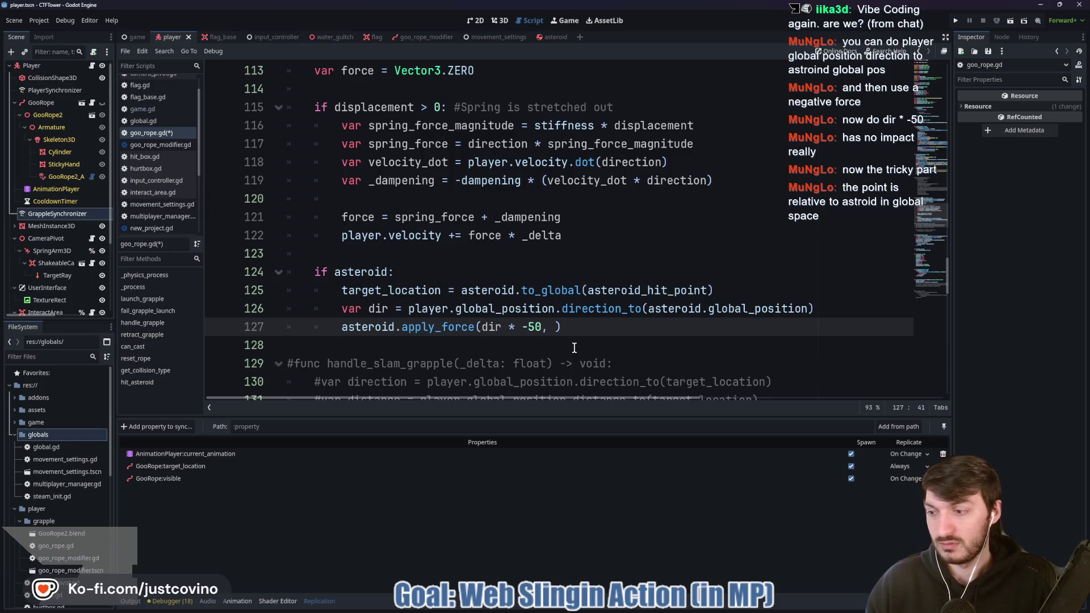
pyautogui.write('target')
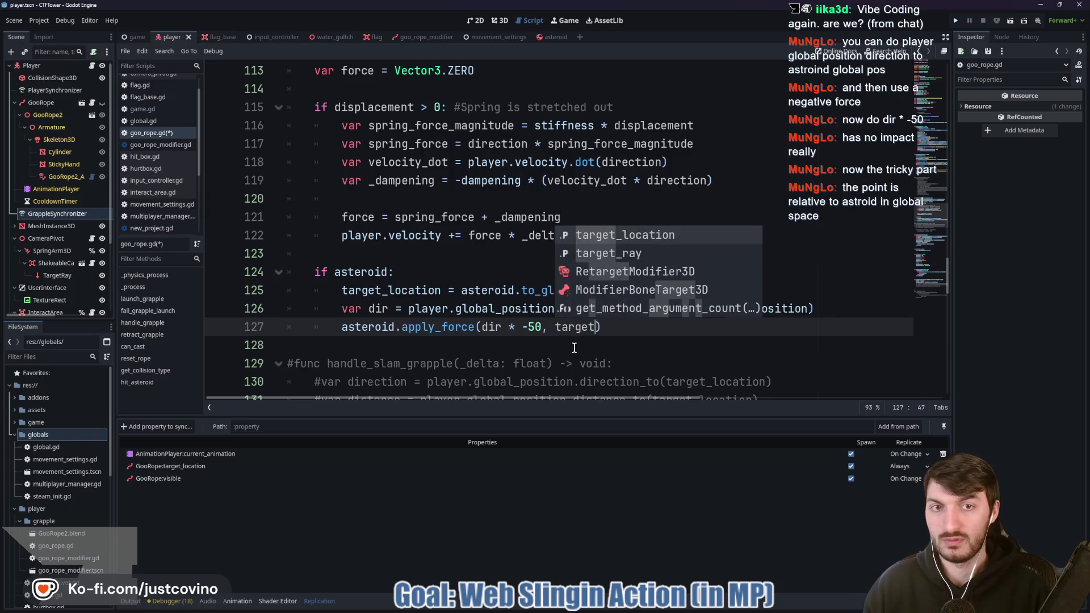
pyautogui.press('Return')
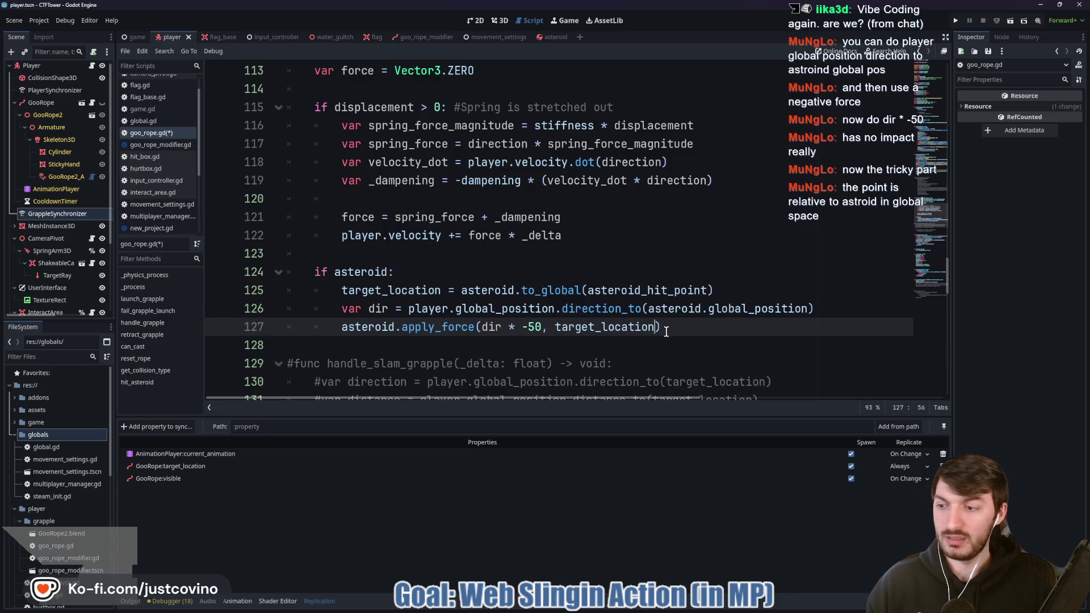
pyautogui.moveTo(593, 326)
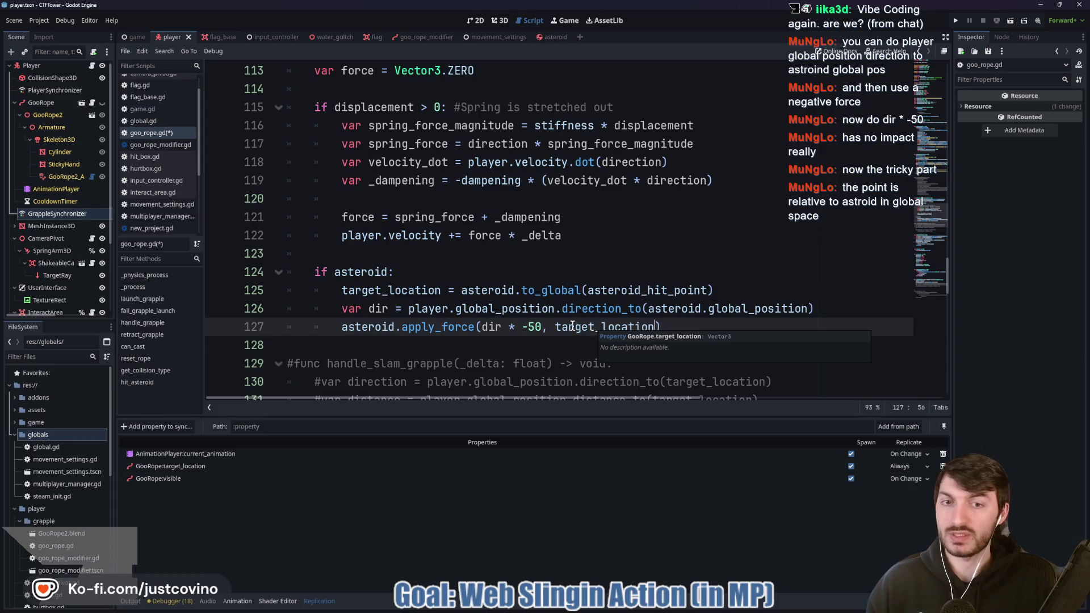
pyautogui.press('End')
pyautogui.hotkey('ctrl', 's')
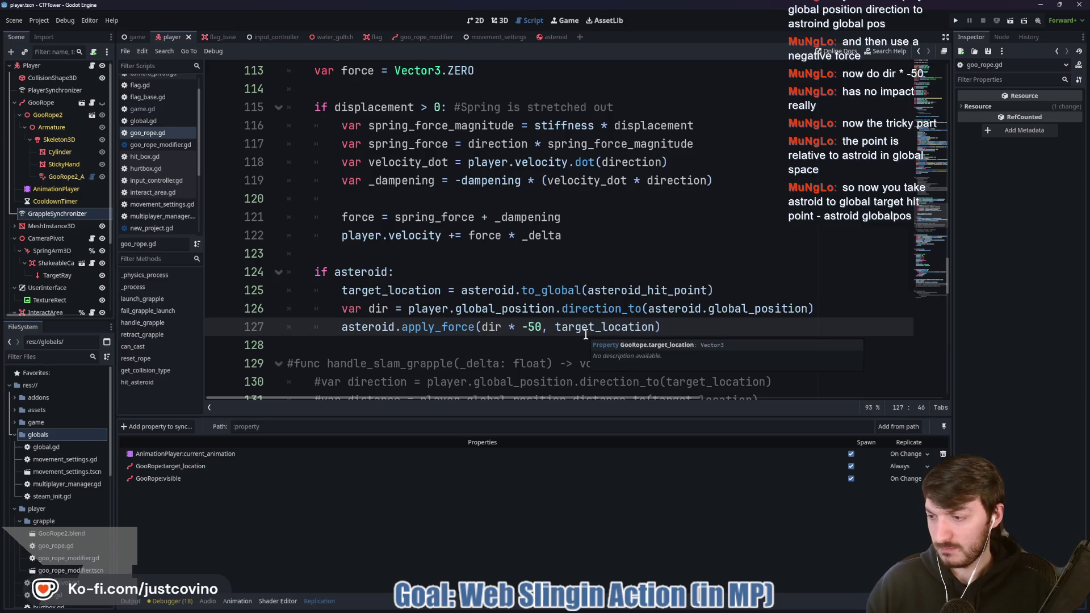
# Change that argument to (target_location - asteroid.global_position), wrapped in parentheses
pyautogui.click(583, 308)
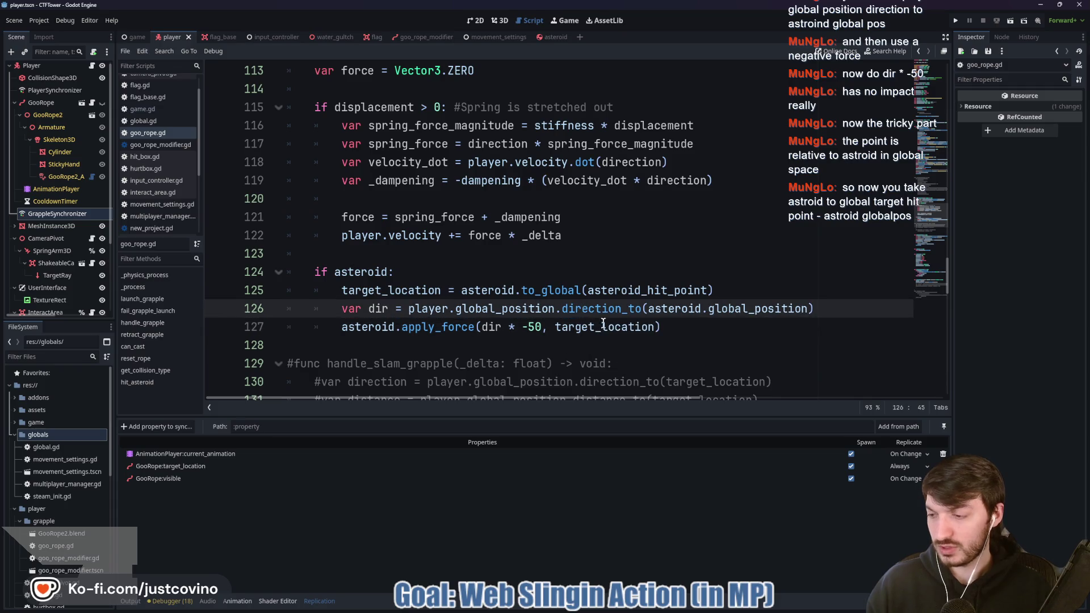
pyautogui.click(628, 321)
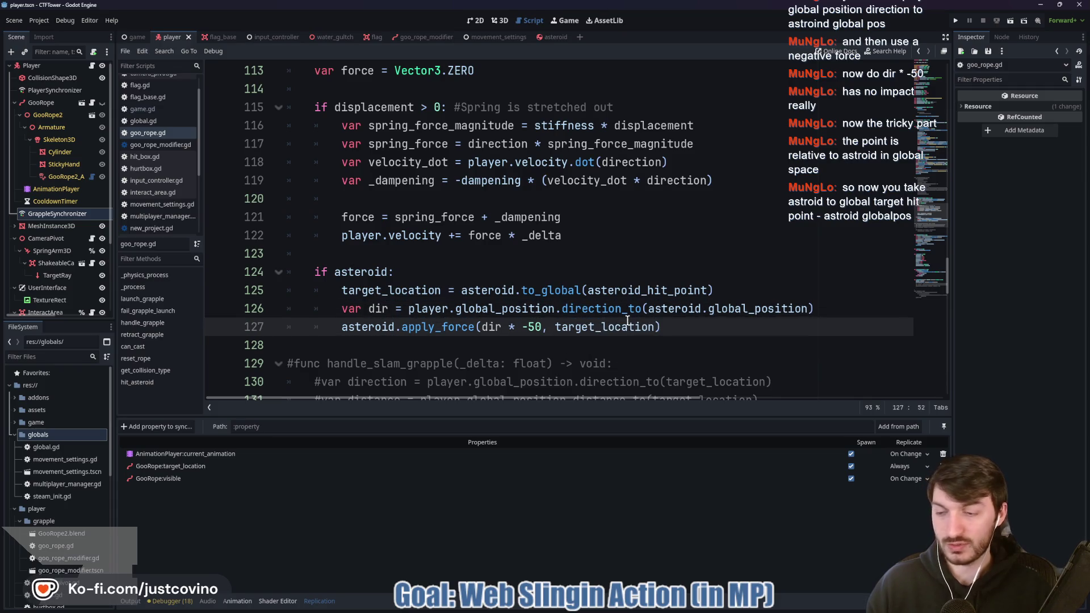
pyautogui.press('Left')
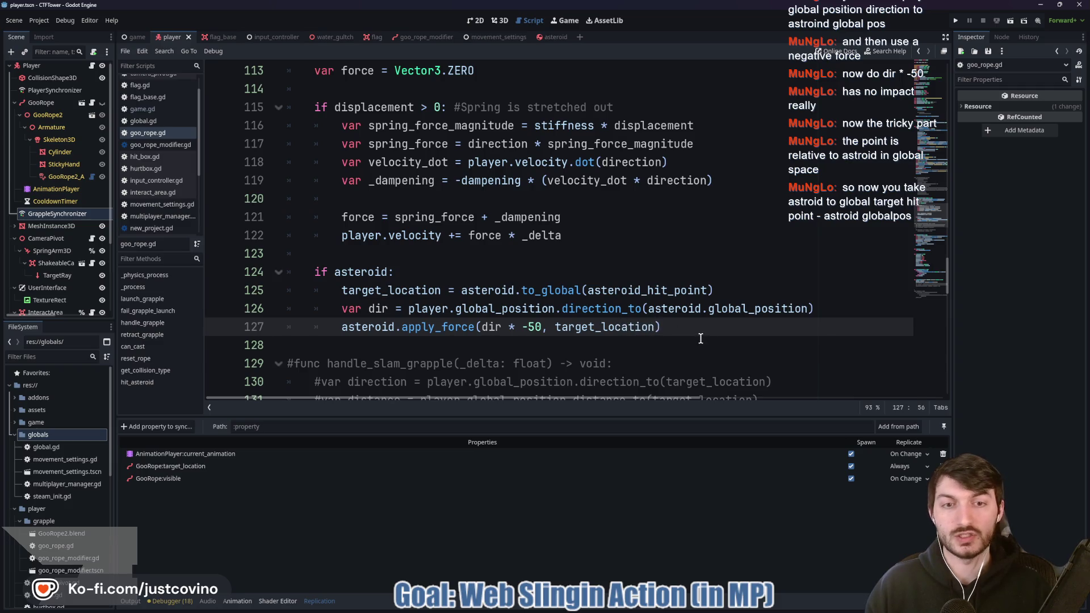
pyautogui.write('- asteroid.global_')
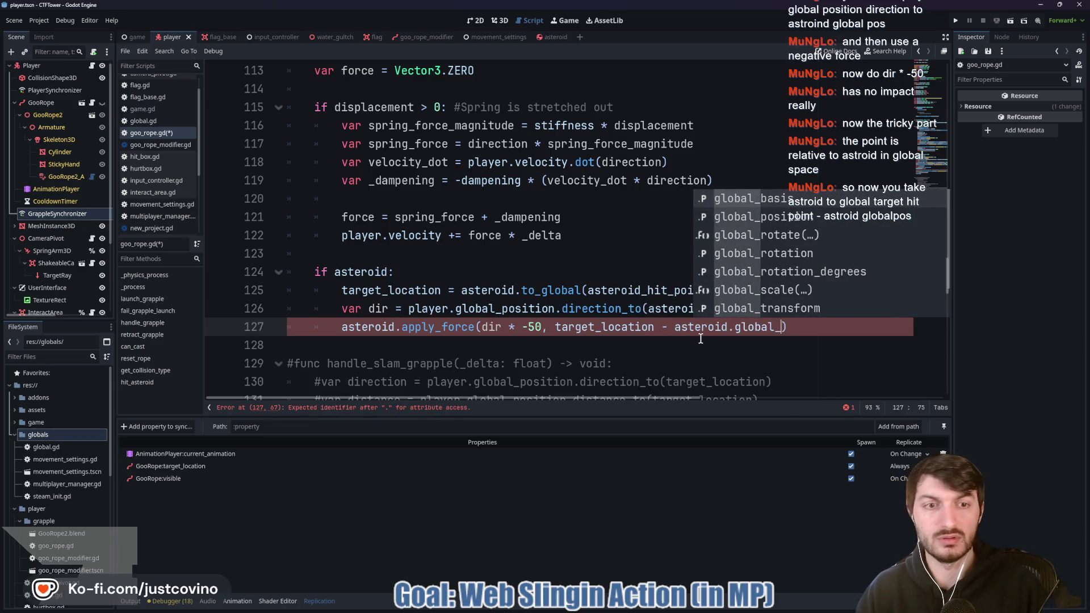
pyautogui.write('position')
pyautogui.press('Return')
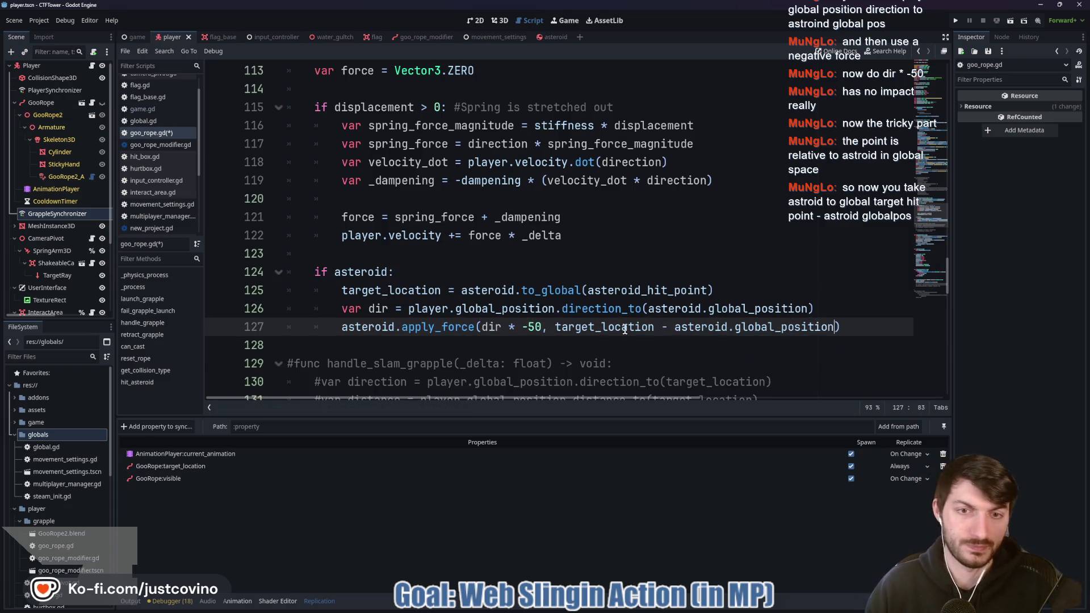
pyautogui.moveTo(555, 328); pyautogui.dragTo(834, 327)
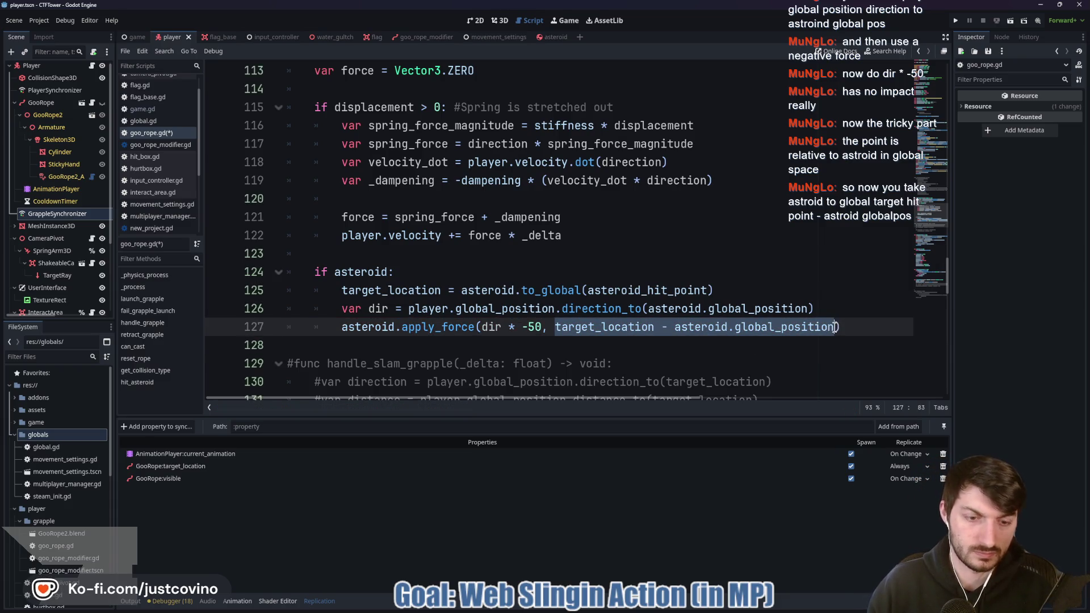
pyautogui.write('(')
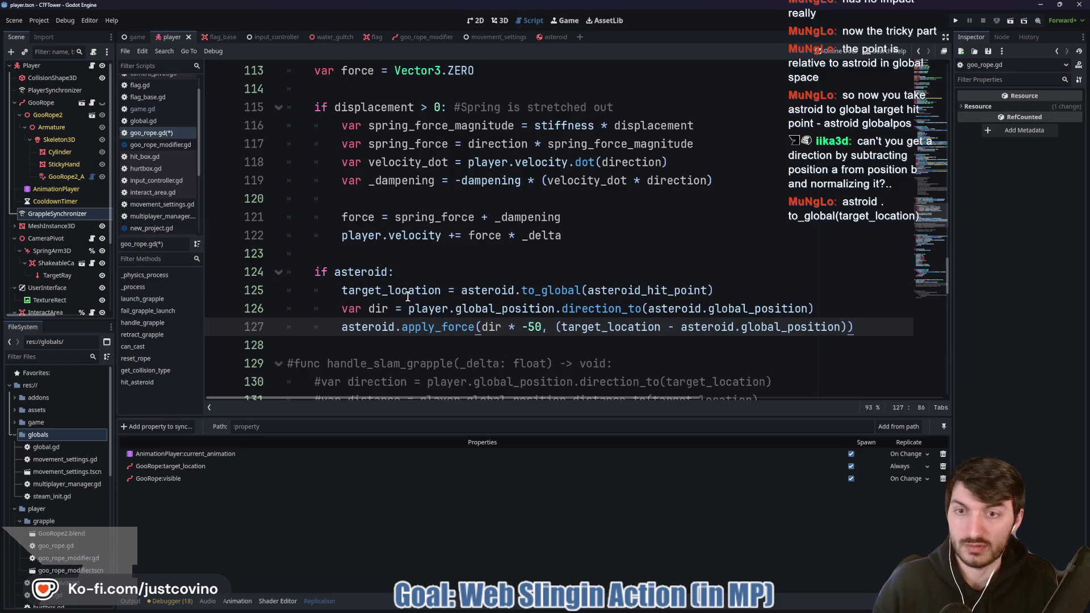
# Review the target_location and apply_force lines, then save goo_rope.gd
pyautogui.moveTo(342, 290); pyautogui.dragTo(727, 282)
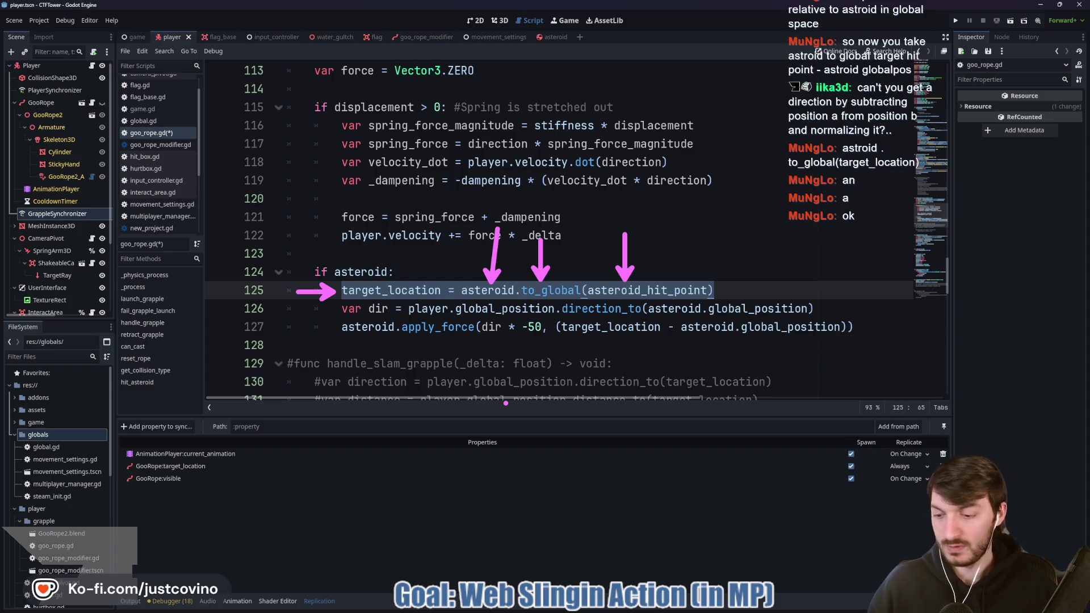
pyautogui.click(763, 289)
pyautogui.hotkey('ctrl', 's')
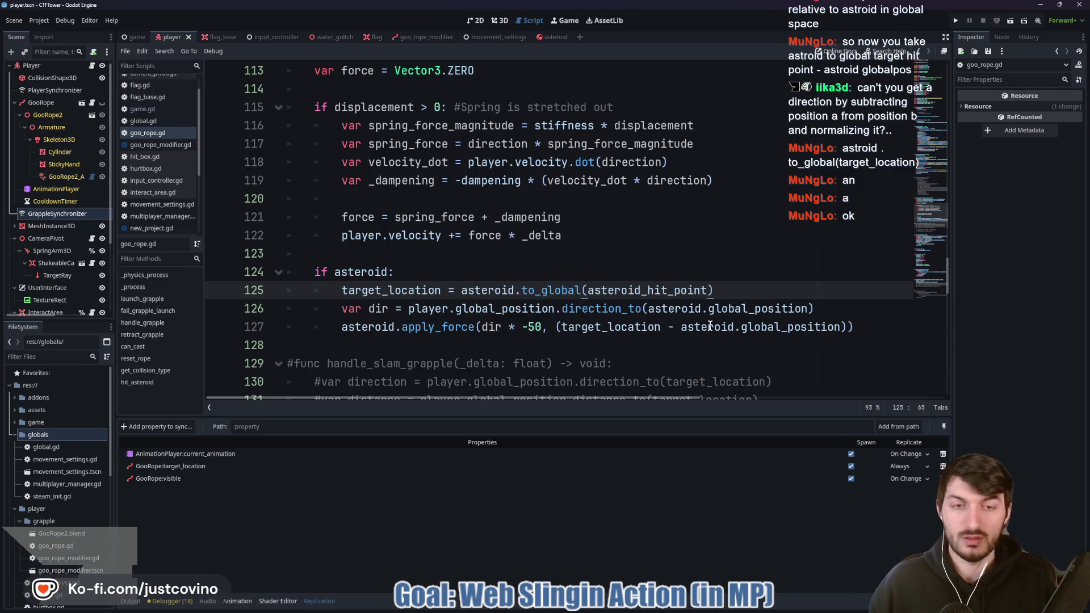
pyautogui.click(702, 328)
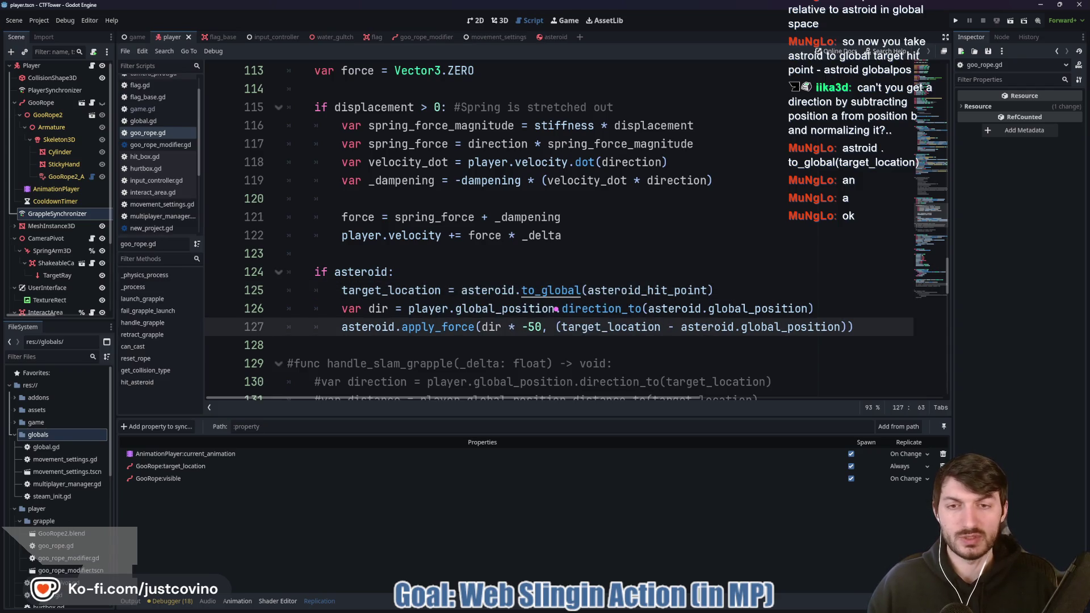
pyautogui.moveTo(627, 155)
pyautogui.mouseDown()
pyautogui.moveTo(546, 243)
pyautogui.moveTo(607, 165)
pyautogui.mouseUp()
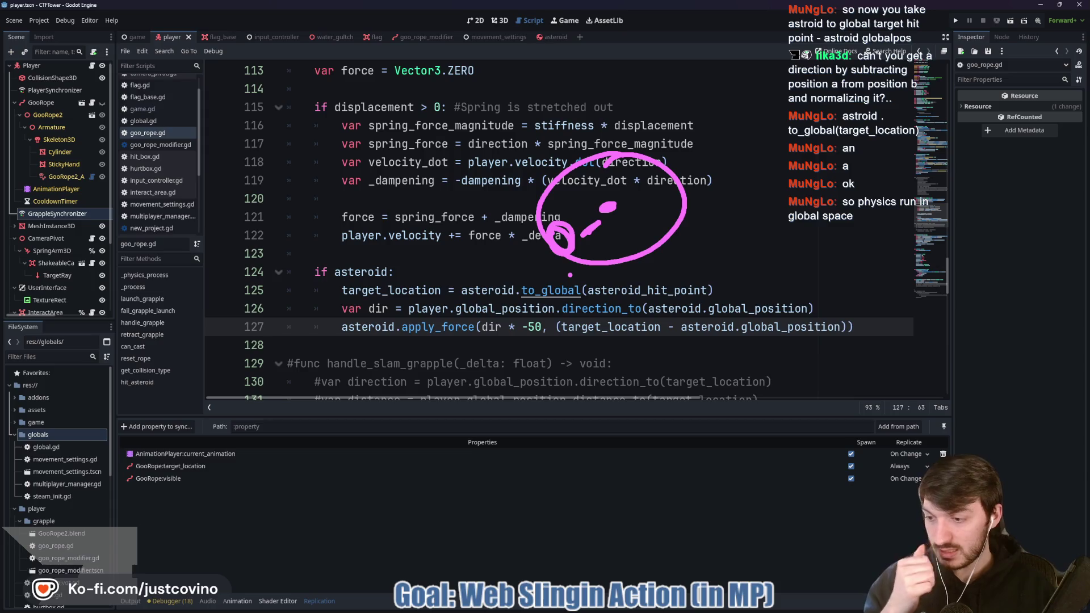
pyautogui.press('Escape')
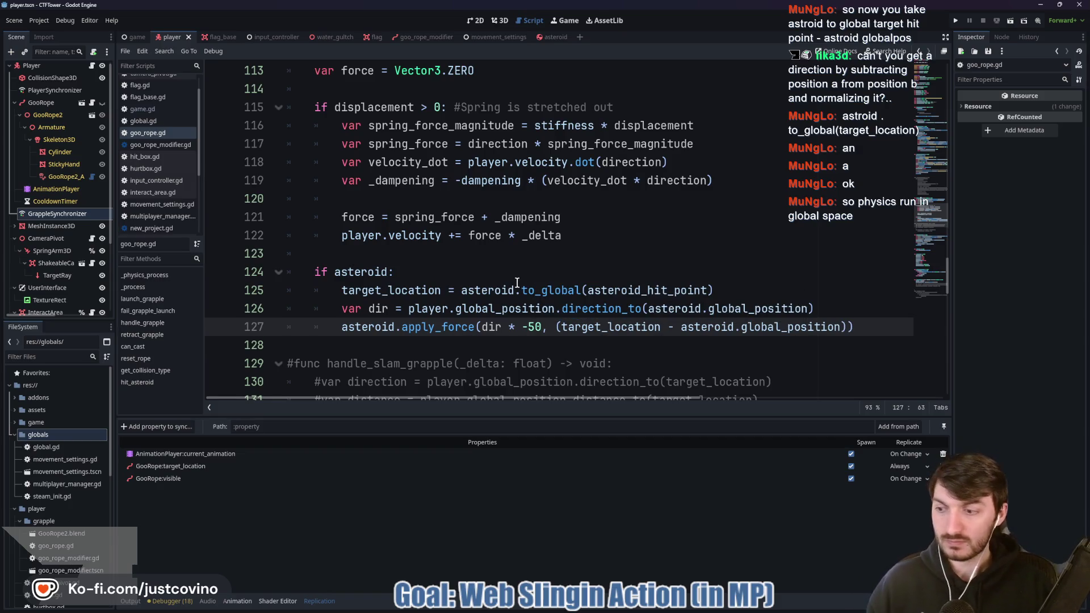
pyautogui.click(479, 275)
pyautogui.hotkey('ctrl', 's')
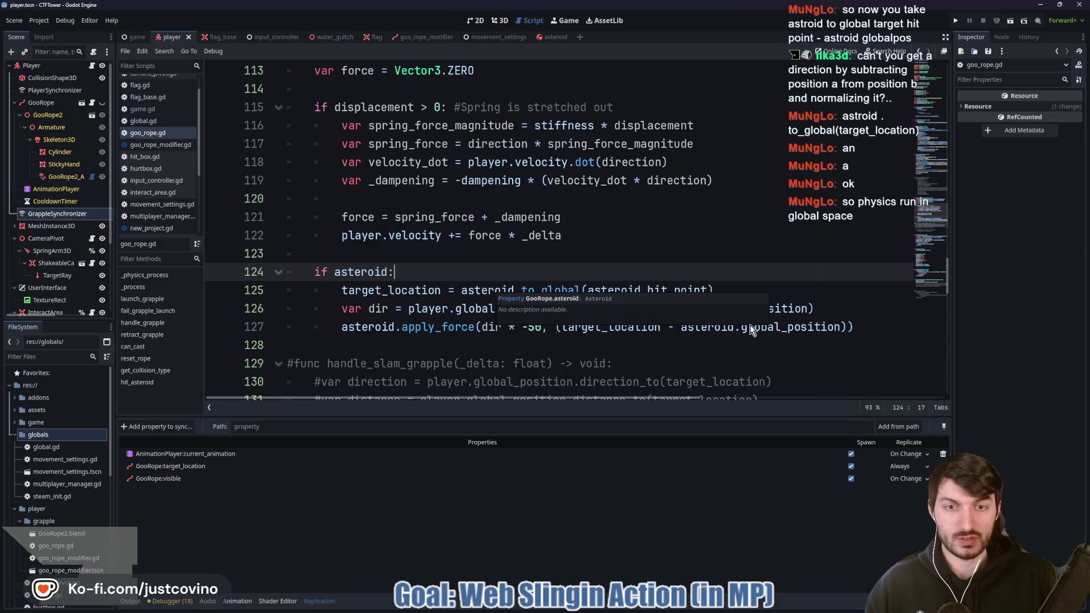
# Look over line 125's to_global expression again, then run the project with Play
pyautogui.click(691, 347)
pyautogui.scroll(-7, 678, 339)
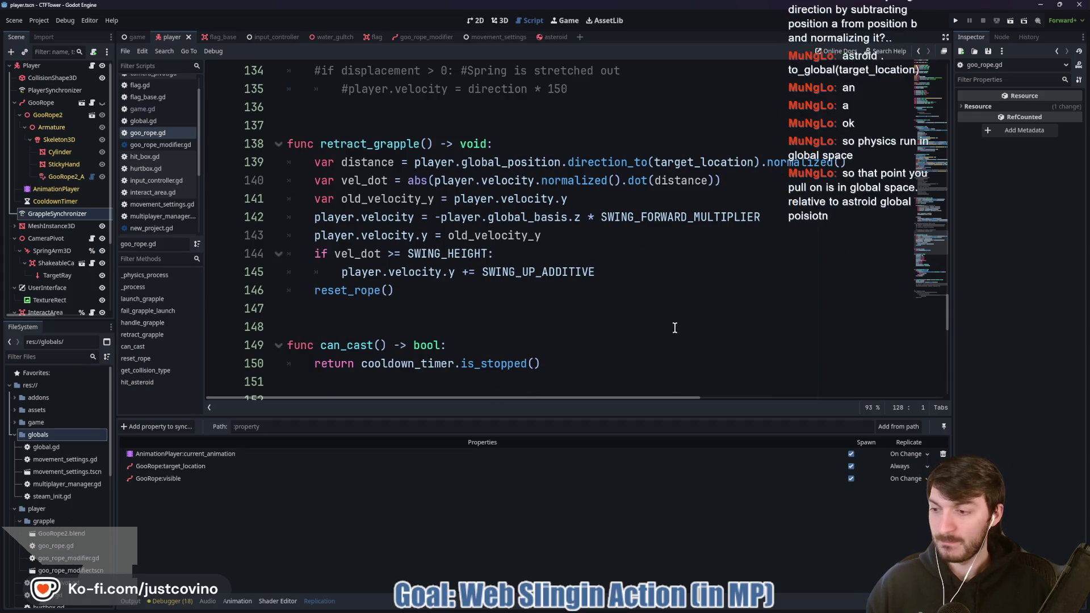
pyautogui.scroll(7, 671, 318)
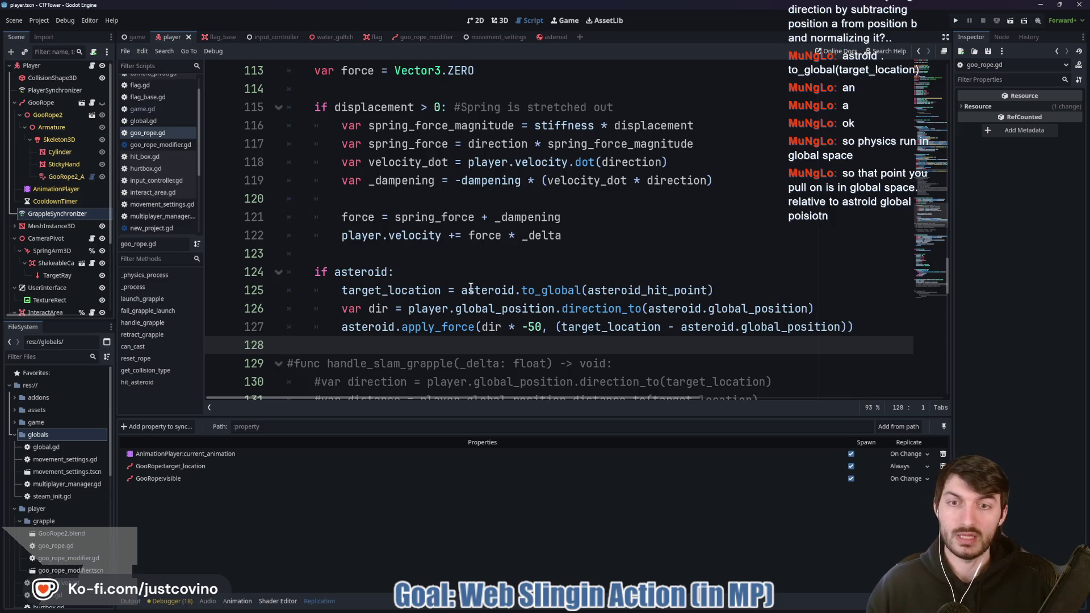
pyautogui.doubleClick(365, 290)
pyautogui.doubleClick(552, 290)
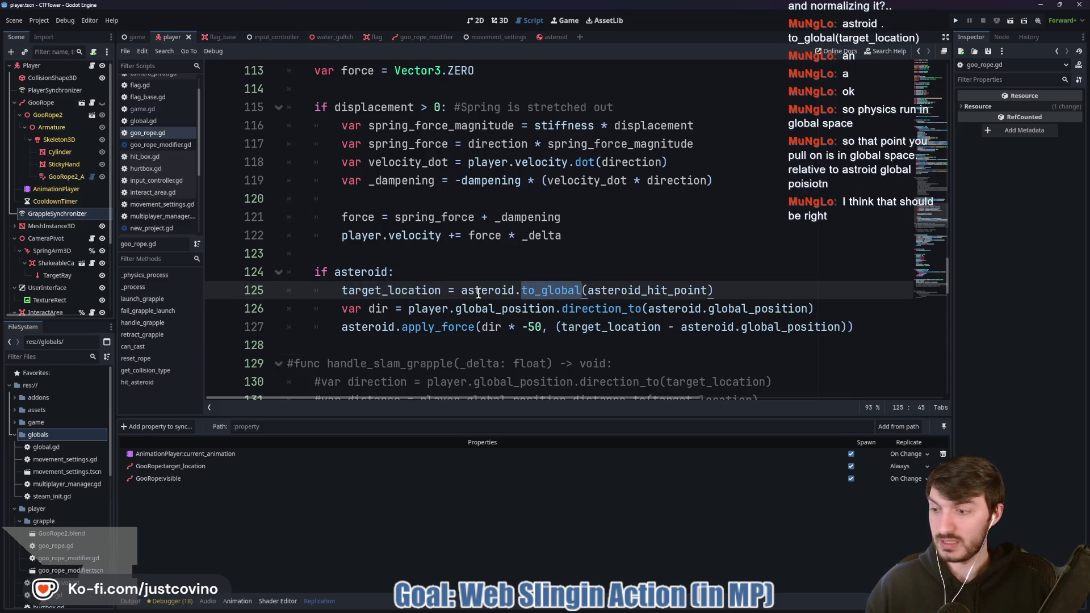
pyautogui.doubleClick(492, 291)
pyautogui.click(661, 290)
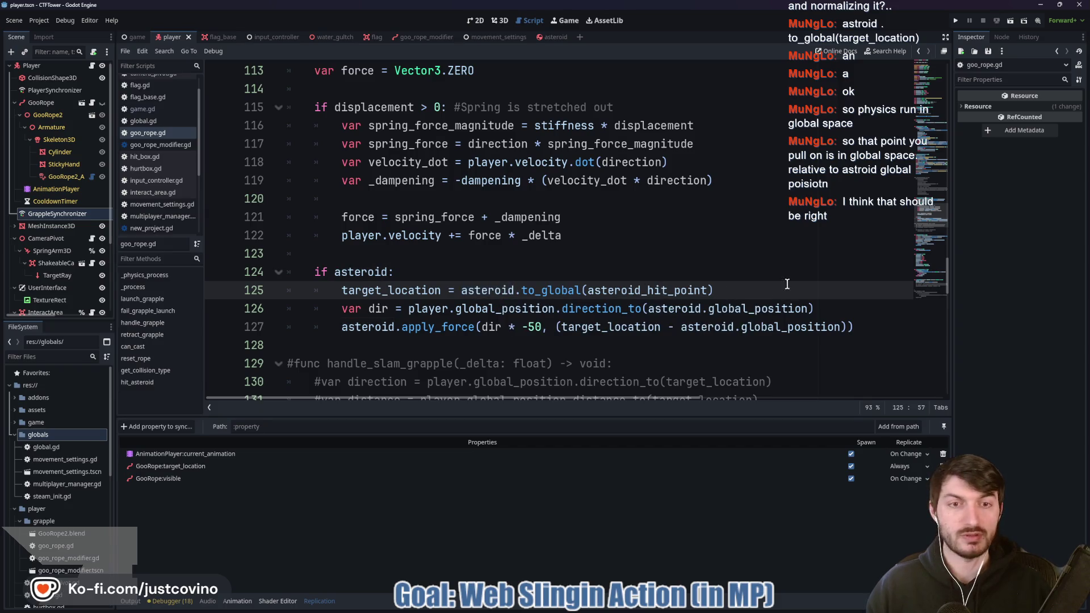
pyautogui.click(954, 23)
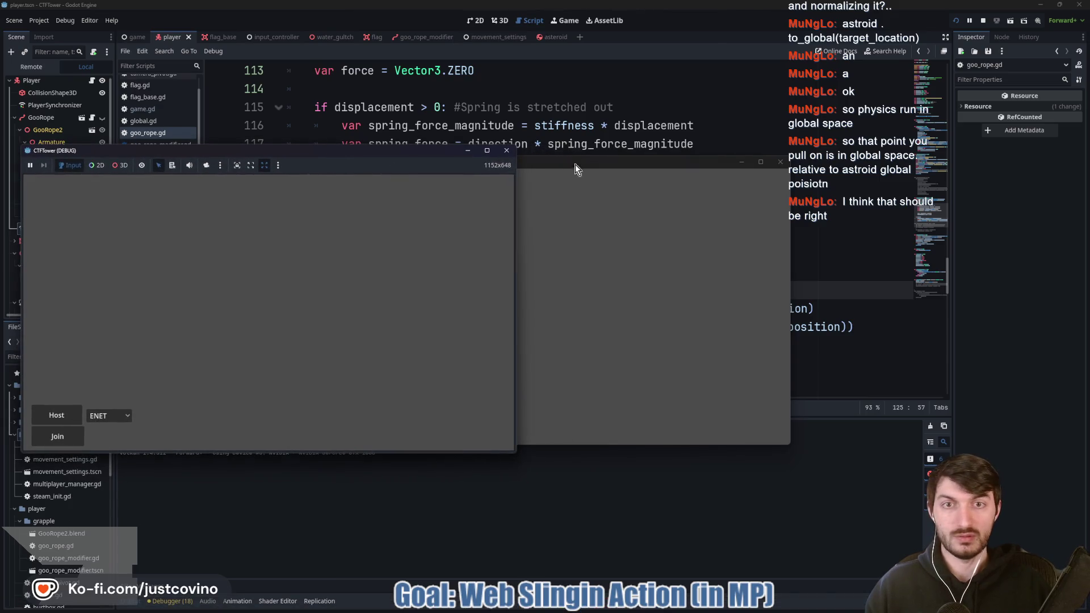
# Host a match in one window, join from the other, and start the game
pyautogui.click(64, 415)
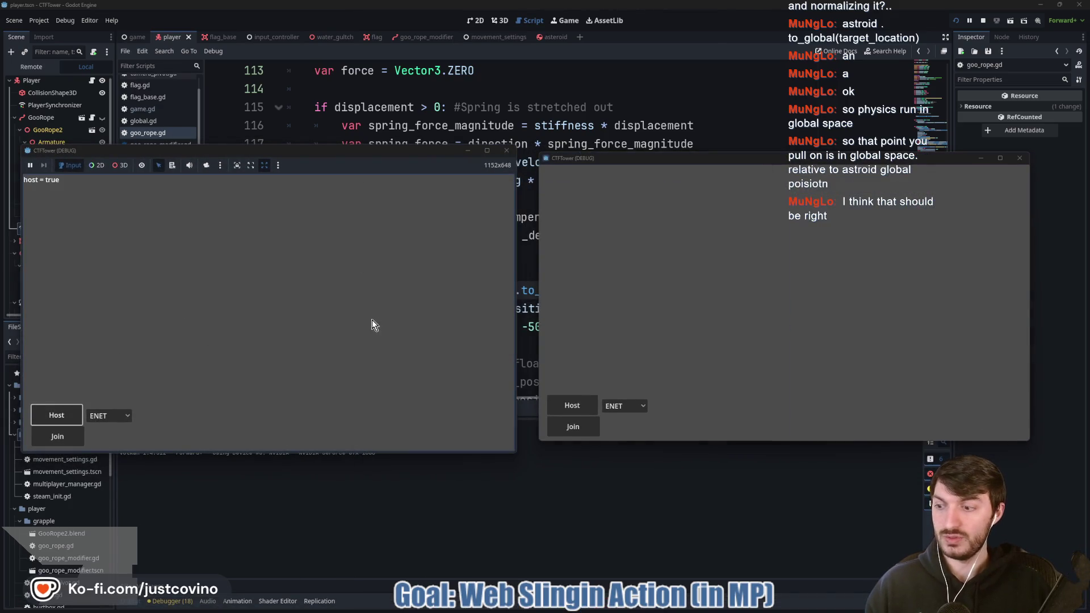
pyautogui.click(585, 430)
pyautogui.click(355, 291)
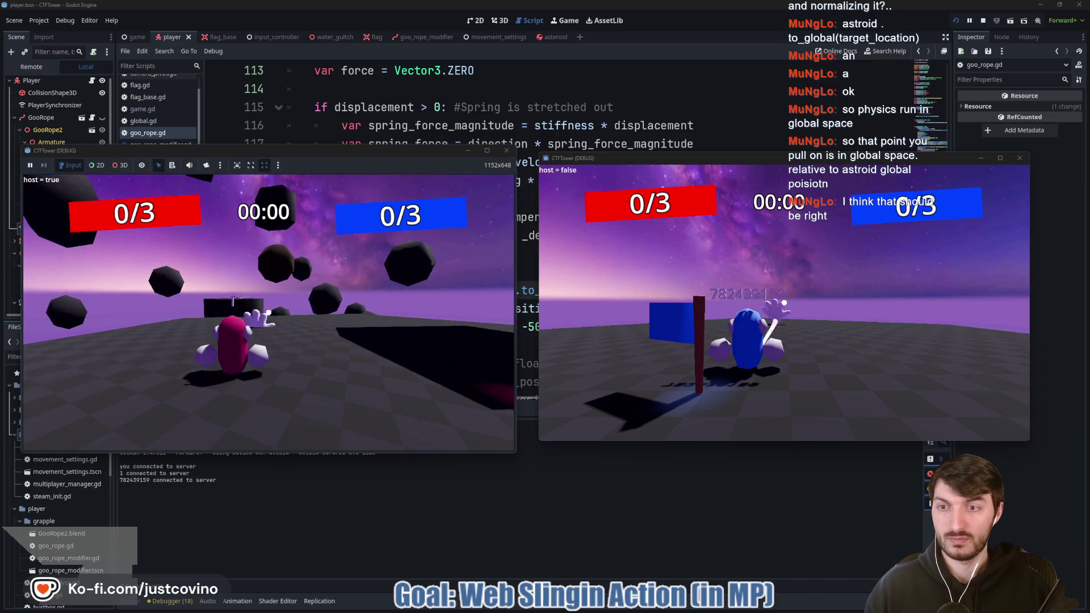
pyautogui.press('super')
pyautogui.press('super')
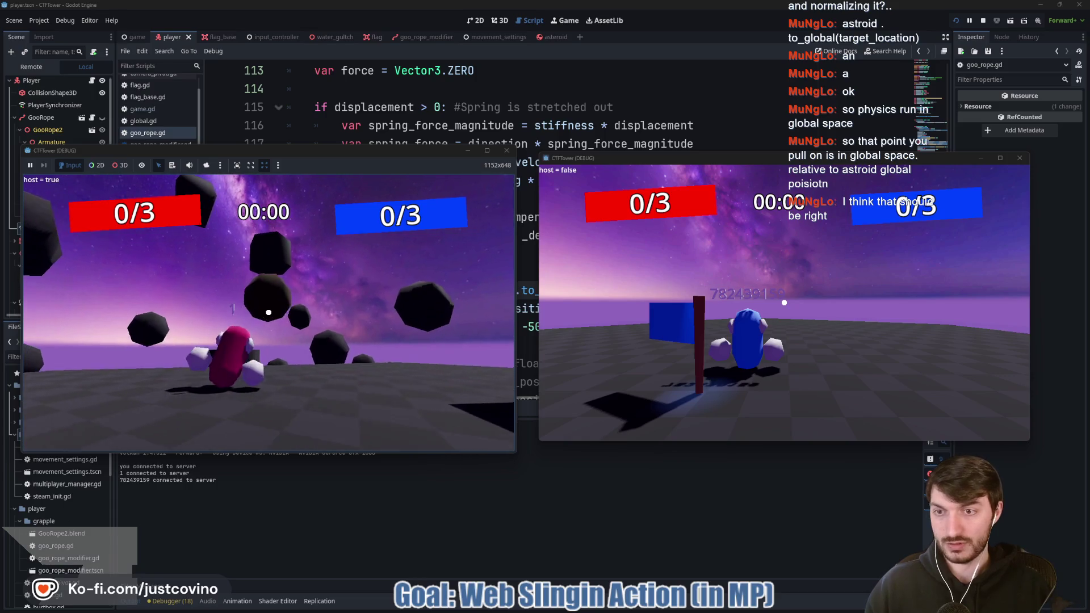
# Fire the grapple at the asteroids four times, then stop the game with F8
pyautogui.click(269, 312)
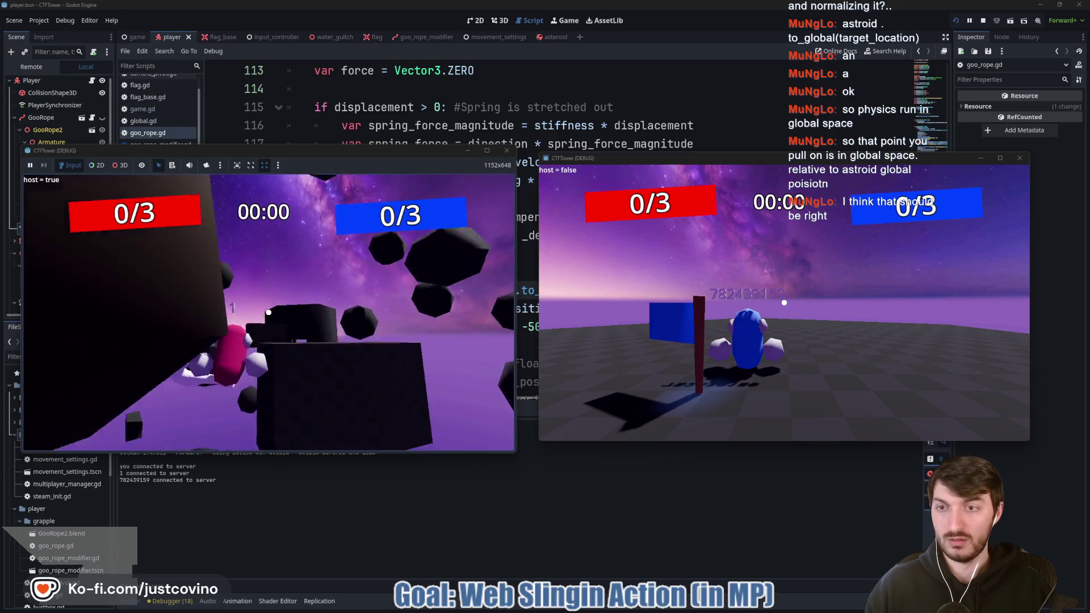
pyautogui.click(268, 312)
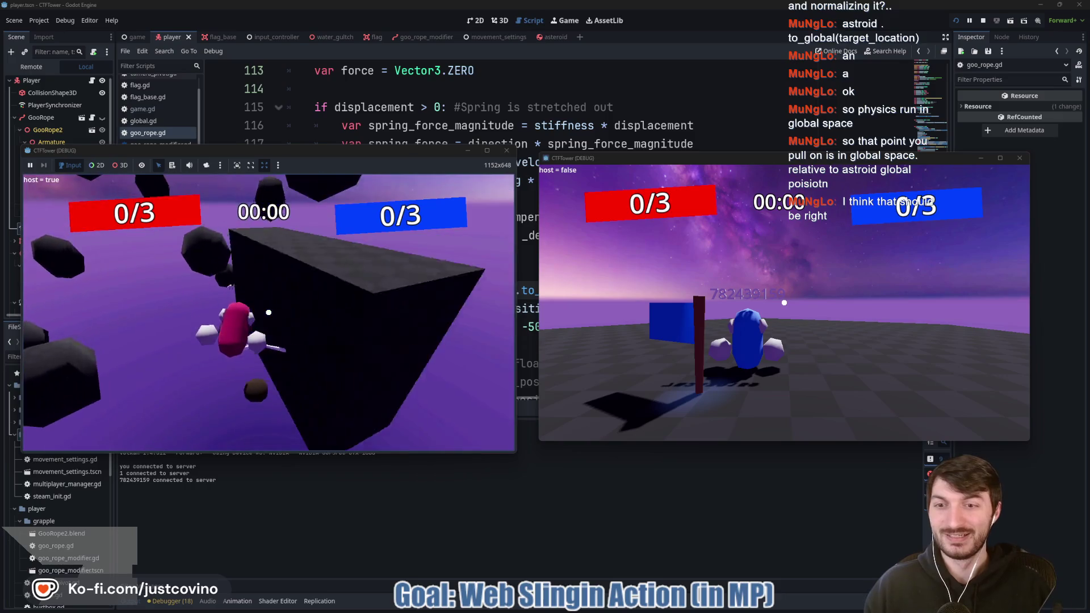
pyautogui.click(268, 312)
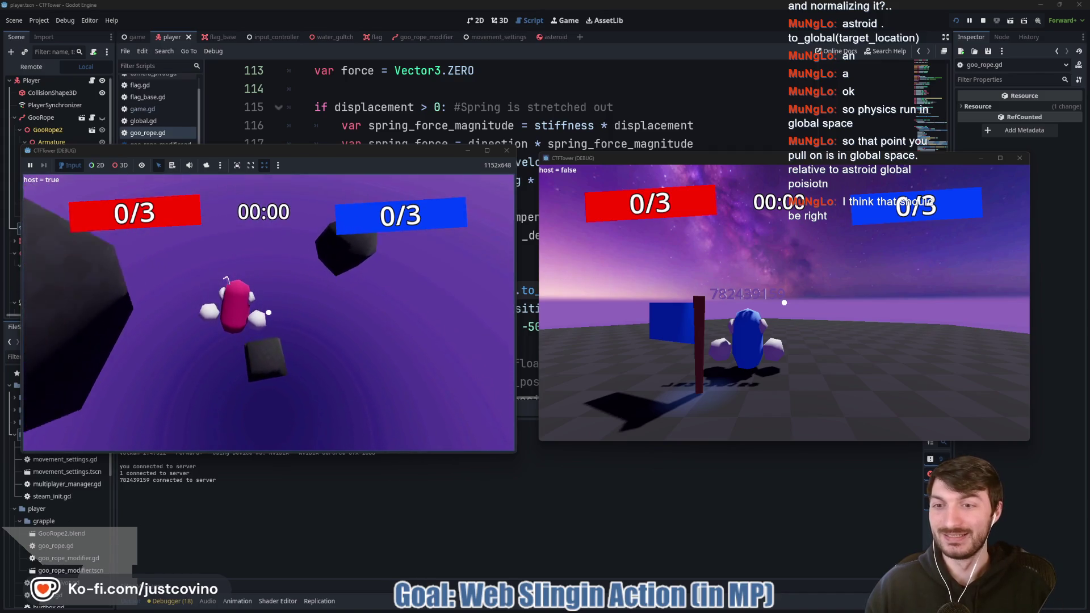
pyautogui.click(269, 312)
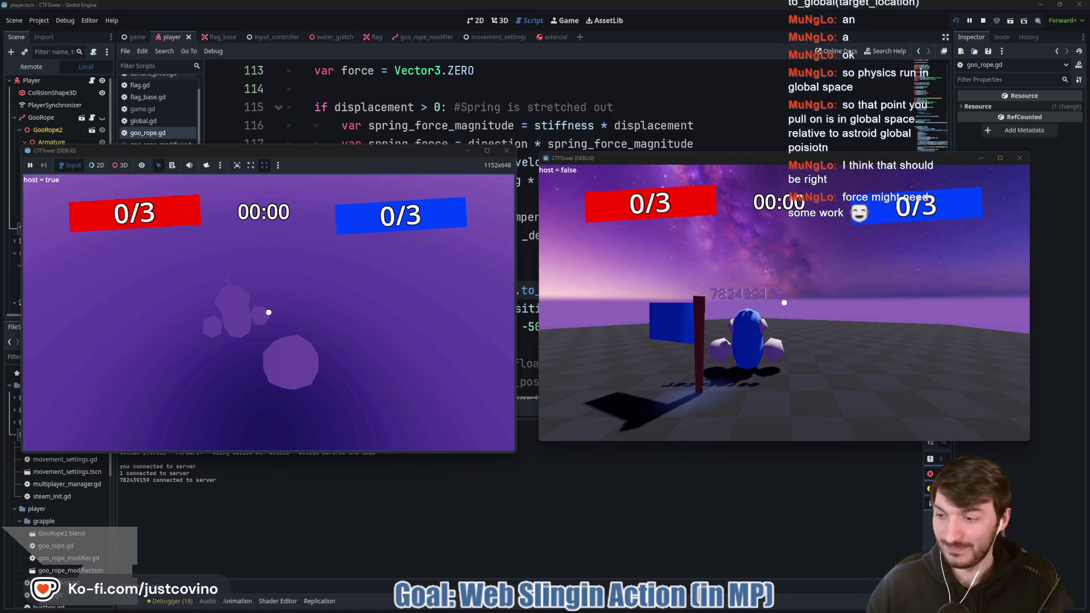
pyautogui.press('F8')
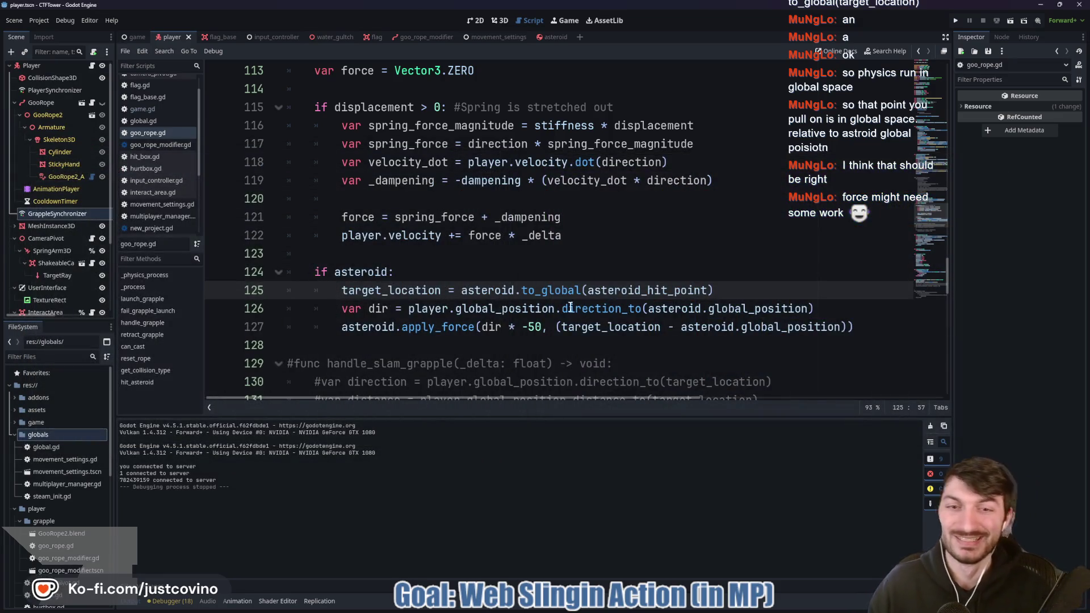
# Change apply_force on line 127 from dir * -50 to dir * -2.0 and run the game again
pyautogui.click(532, 328)
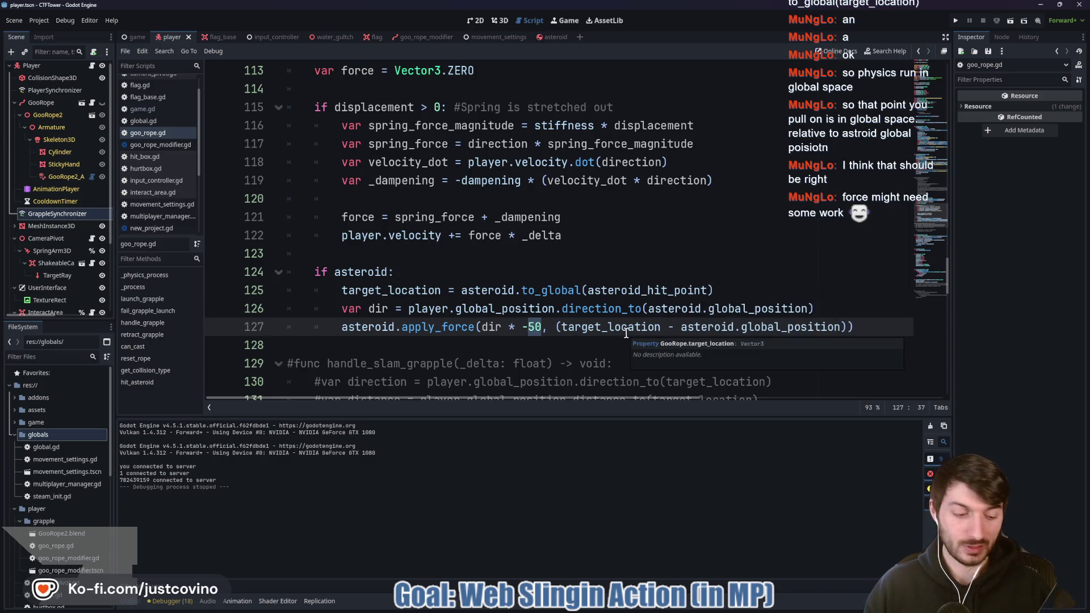
pyautogui.write('2.0')
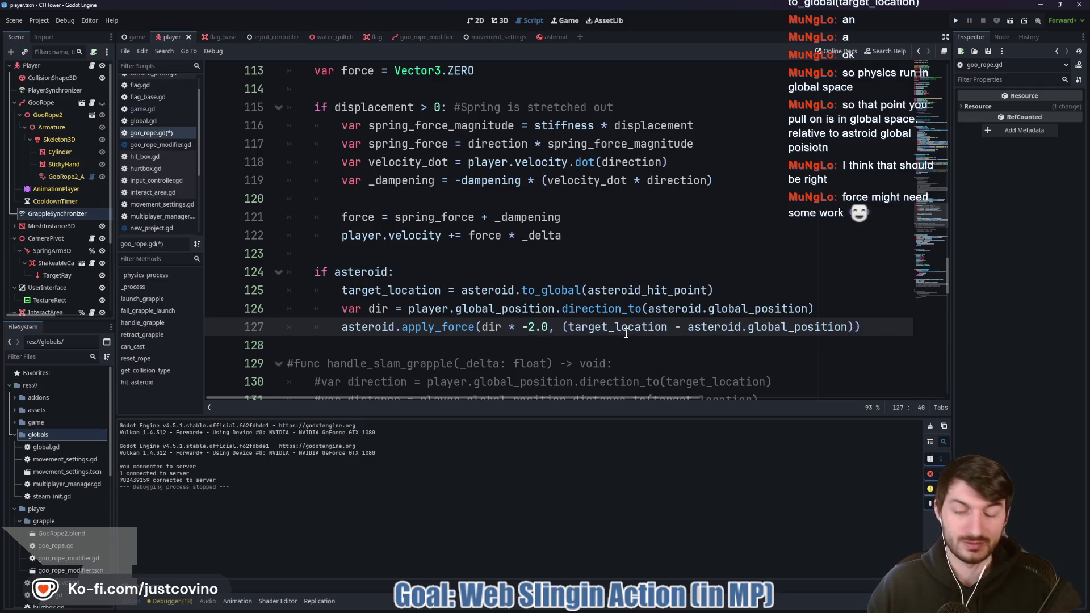
pyautogui.click(626, 333)
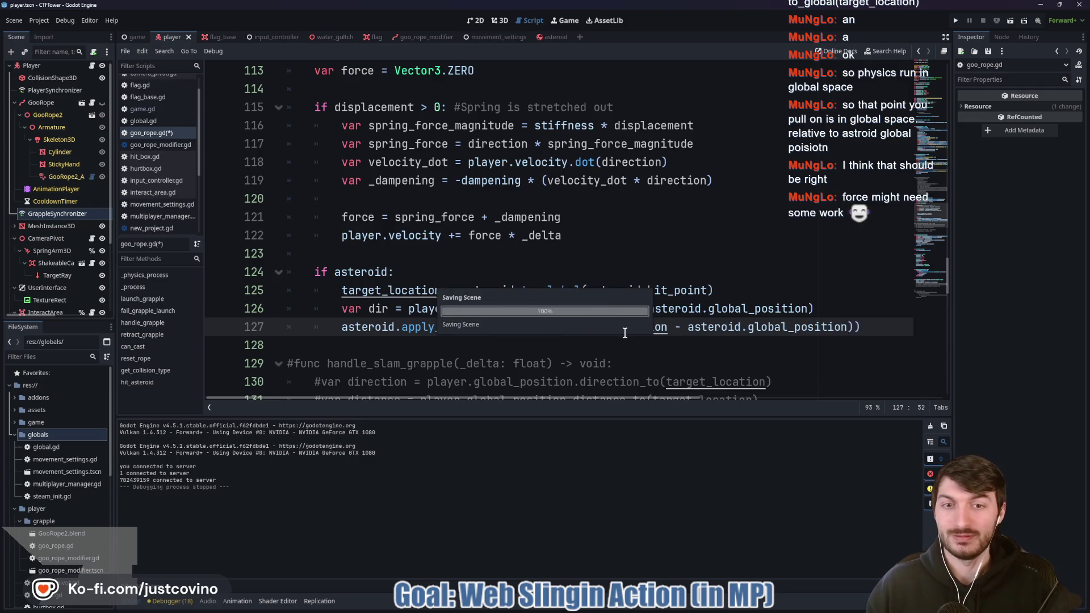
pyautogui.click(954, 17)
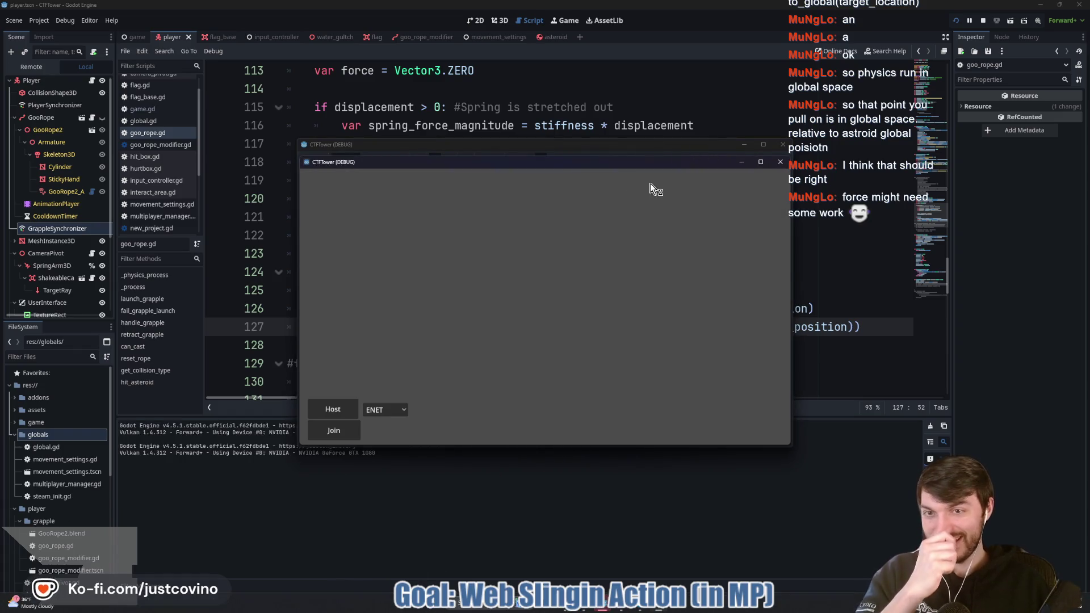
# Put the two game windows side by side, host on the left, join from the right, and start the match
pyautogui.moveTo(556, 148); pyautogui.dragTo(277, 134)
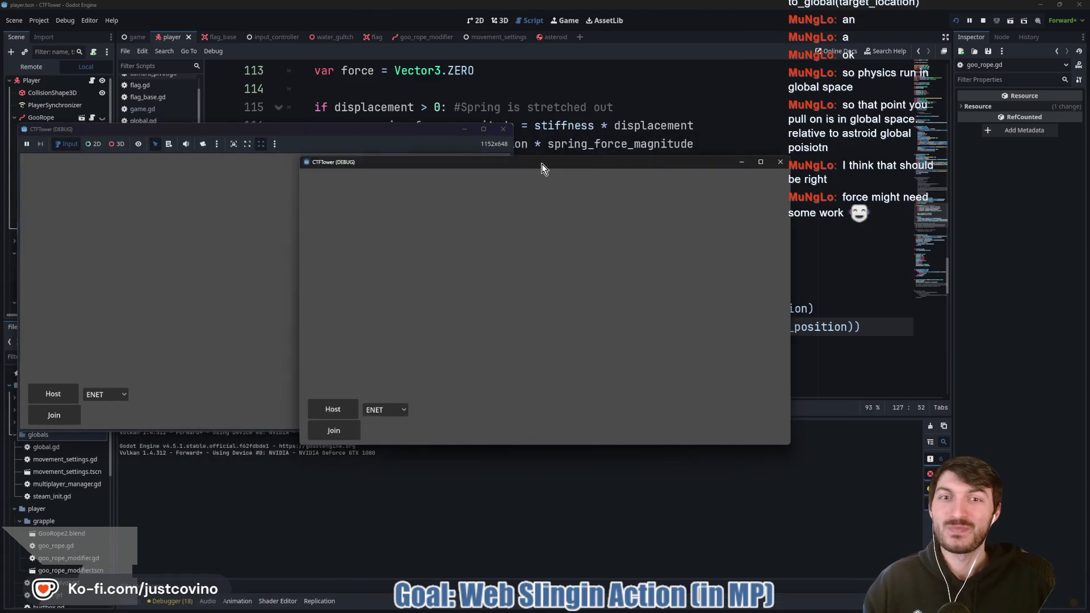
pyautogui.moveTo(541, 163); pyautogui.dragTo(772, 138)
pyautogui.click(52, 393)
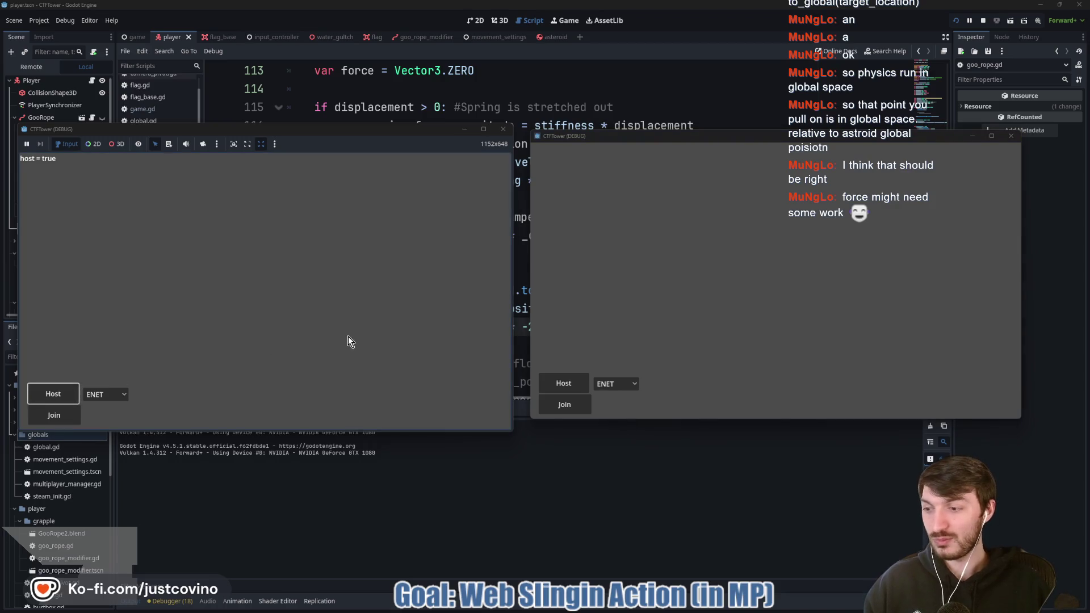
pyautogui.click(564, 406)
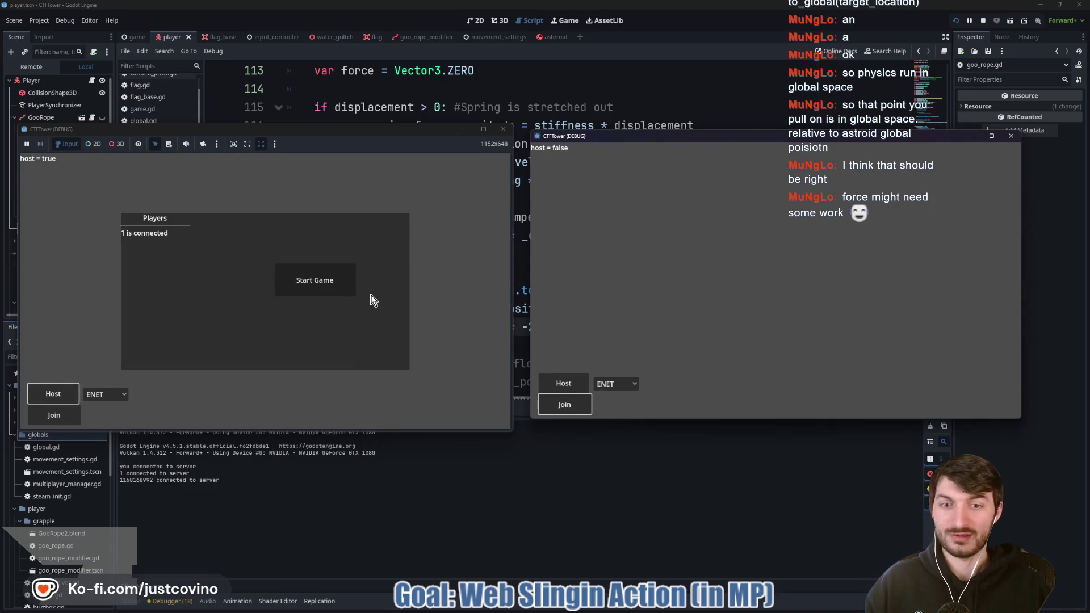
pyautogui.click(352, 290)
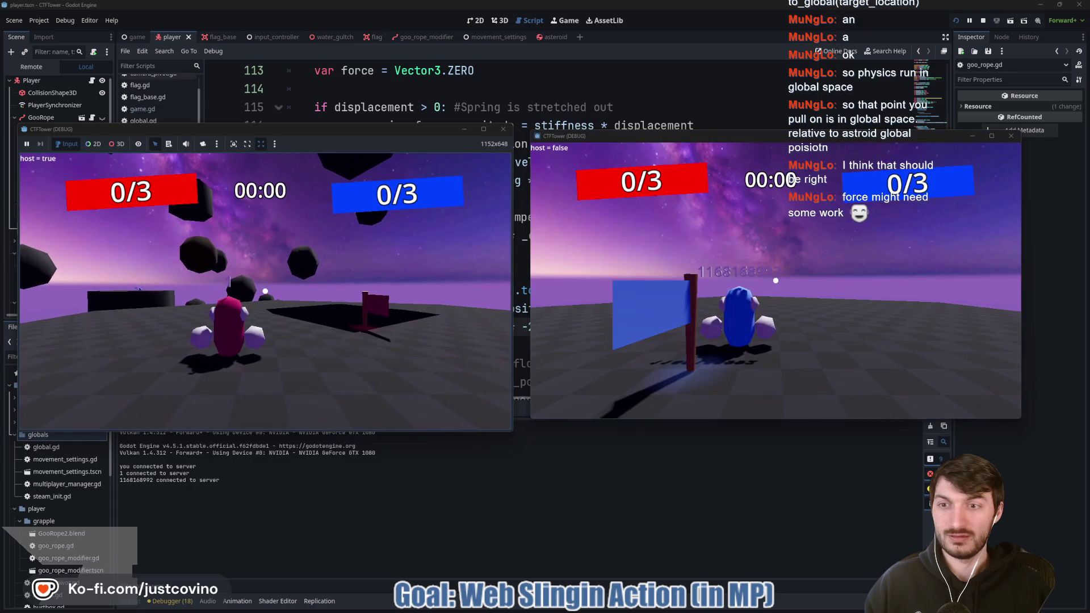
pyautogui.press('super')
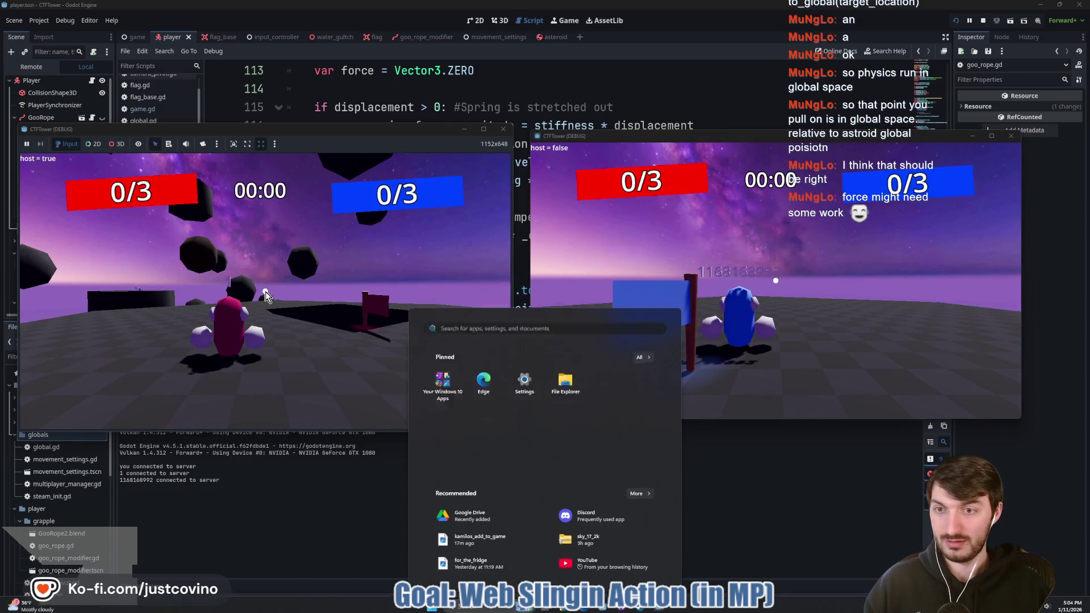
pyautogui.press('Escape')
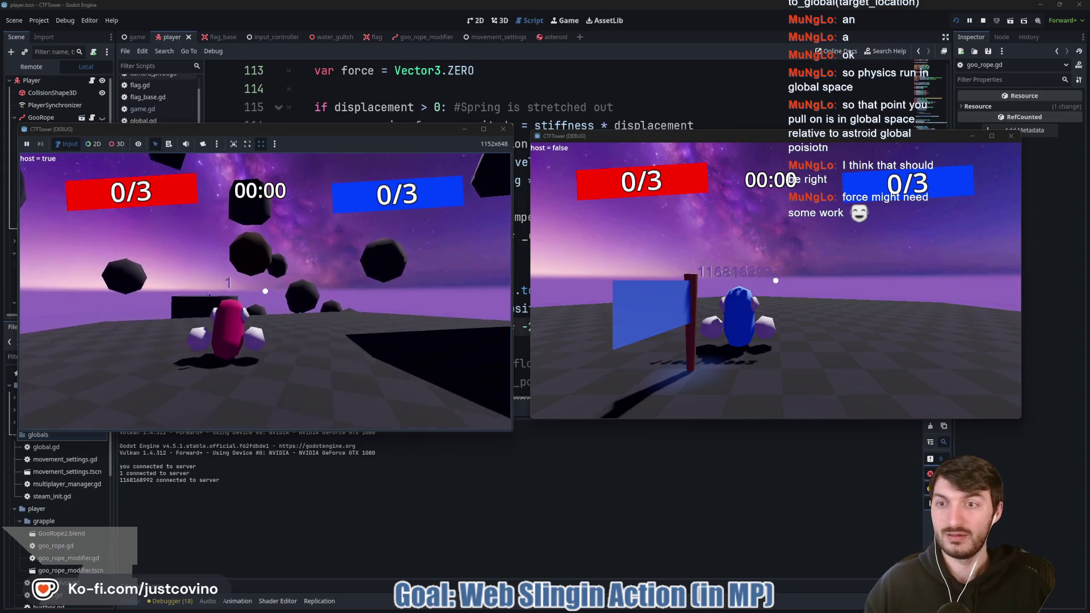
# Grapple among the asteroids to test the -2.0 pull, then stop the game and return to the force code
pyautogui.click(265, 291)
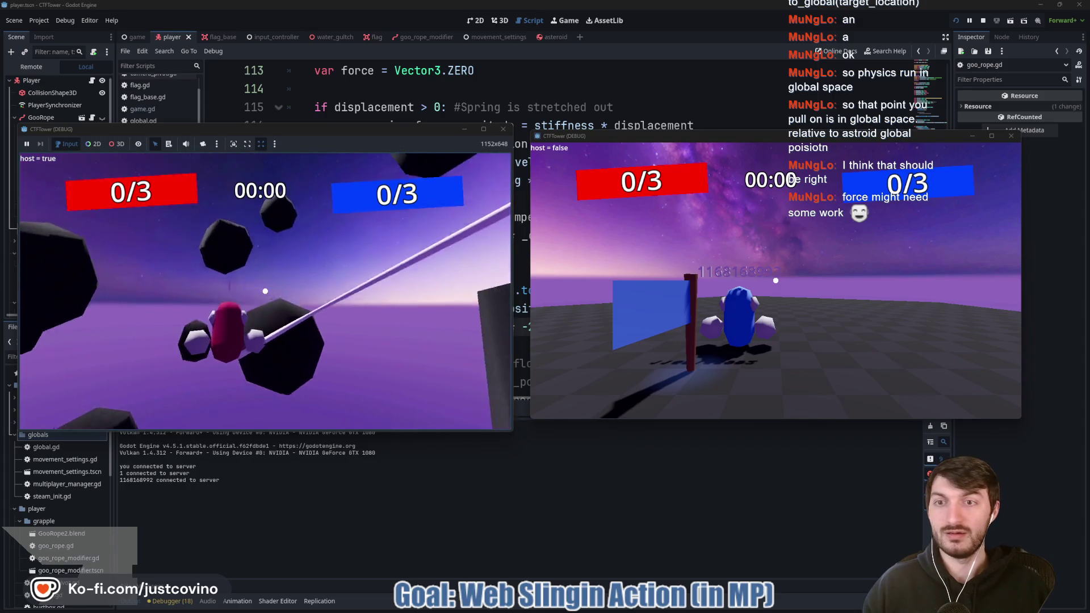
pyautogui.click(265, 292)
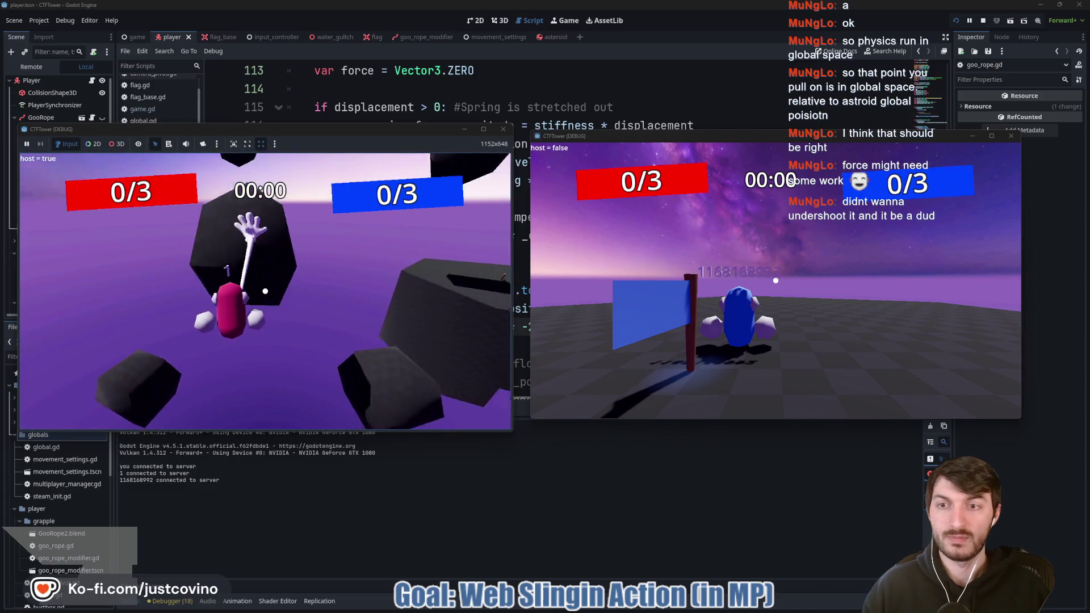
pyautogui.click(265, 291)
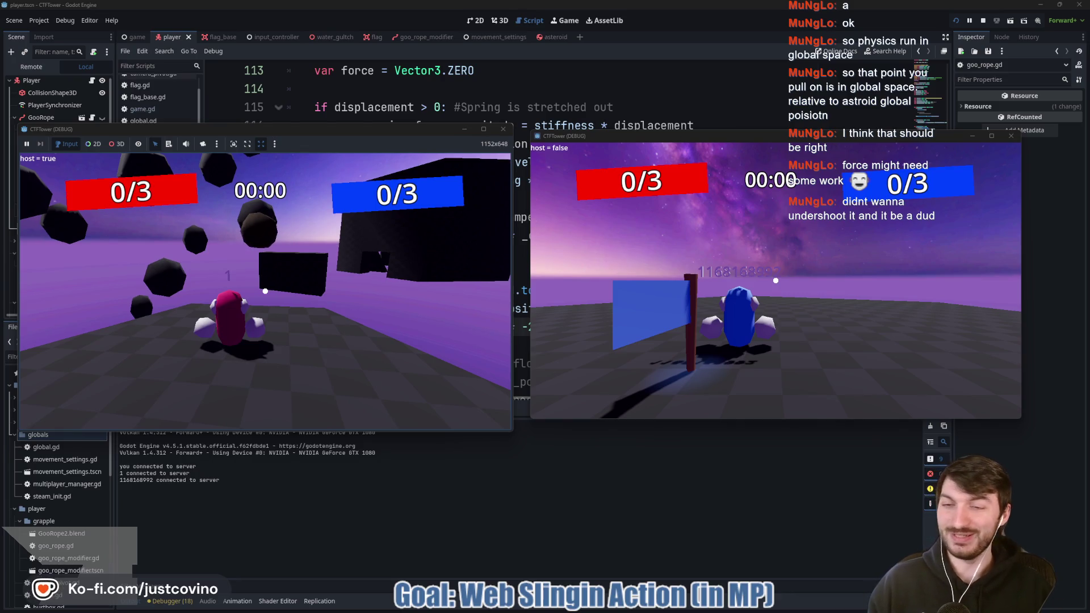
pyautogui.click(265, 291)
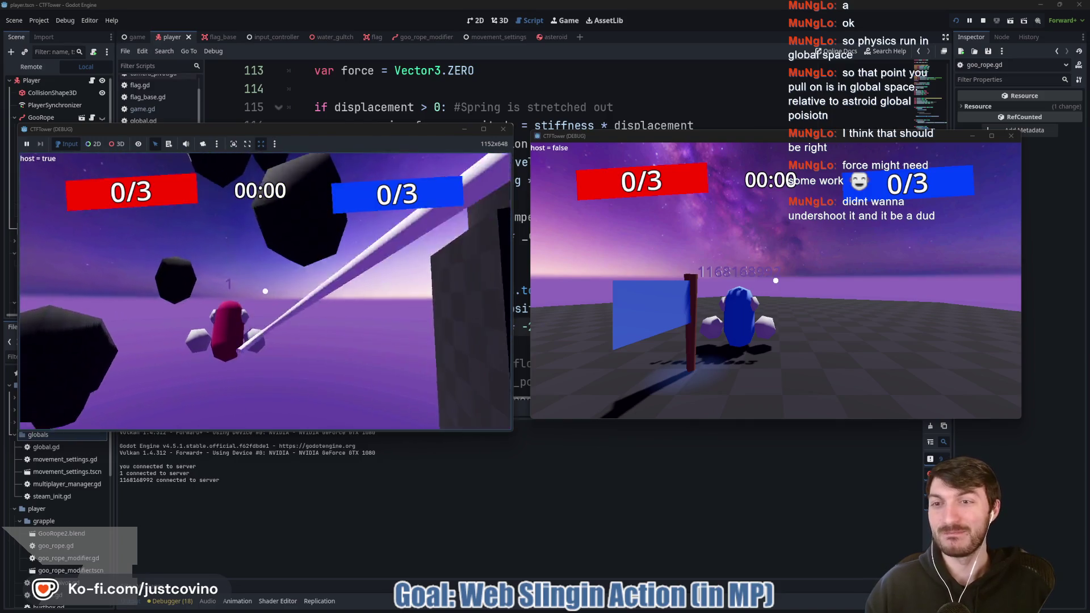
pyautogui.click(265, 290)
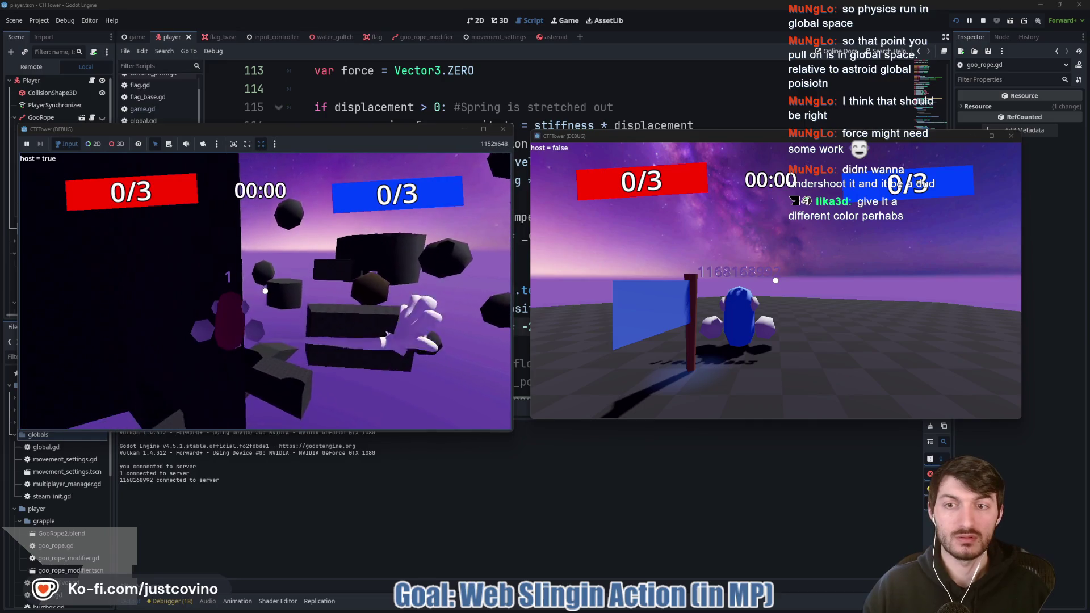
pyautogui.click(265, 291)
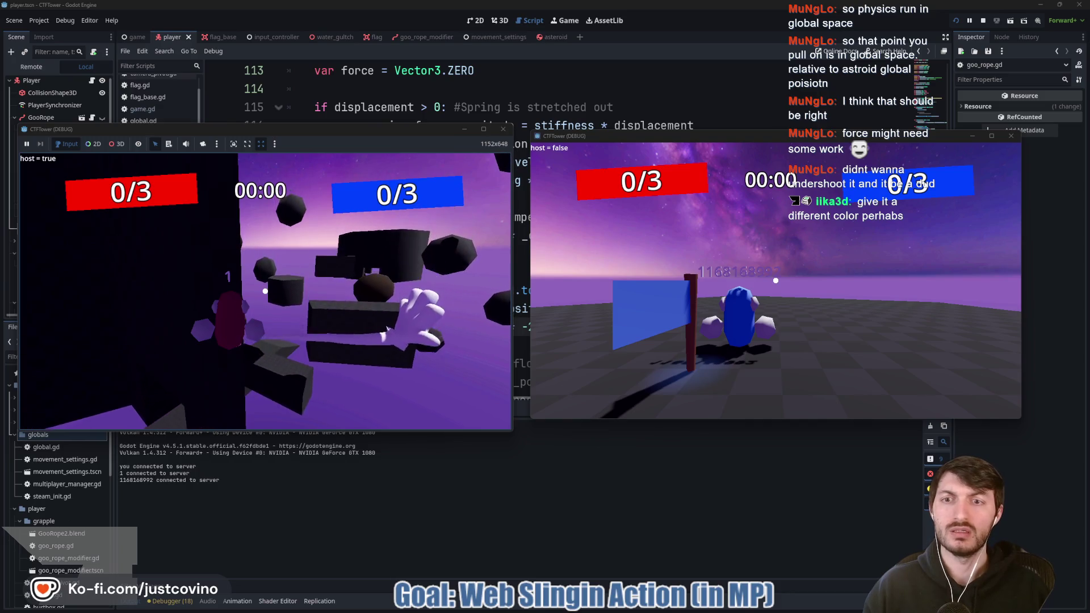
pyautogui.click(265, 290)
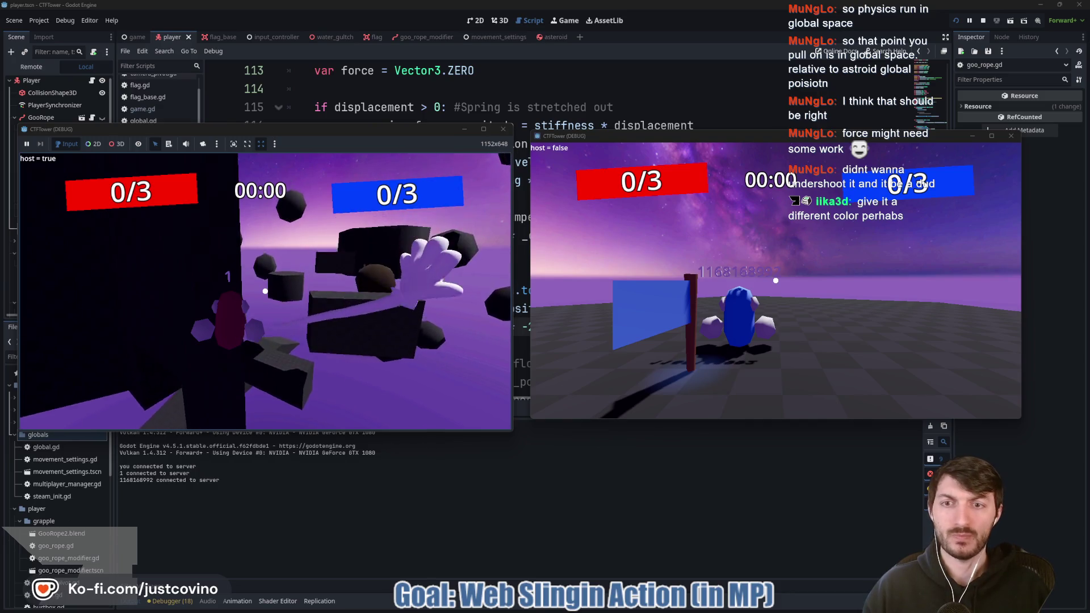
pyautogui.press('F8')
pyautogui.click(532, 309)
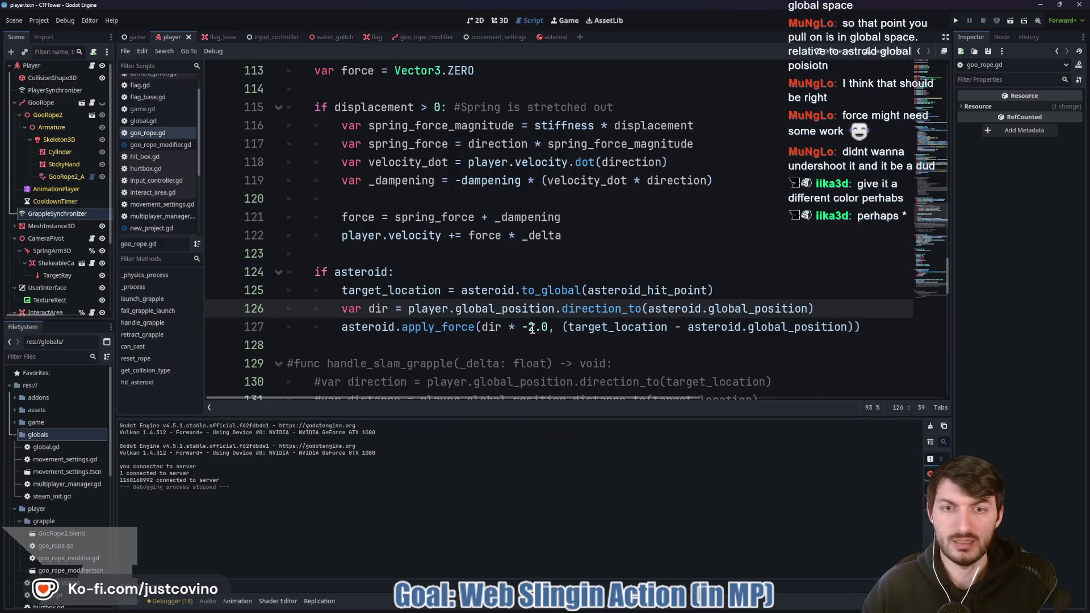
# Raise the line 127 force multiplier to -4.0 and save goo_rope.gd
pyautogui.click(532, 329)
pyautogui.press('BackSpace')
pyautogui.write('5')
pyautogui.hotkey('ctrl', 's')
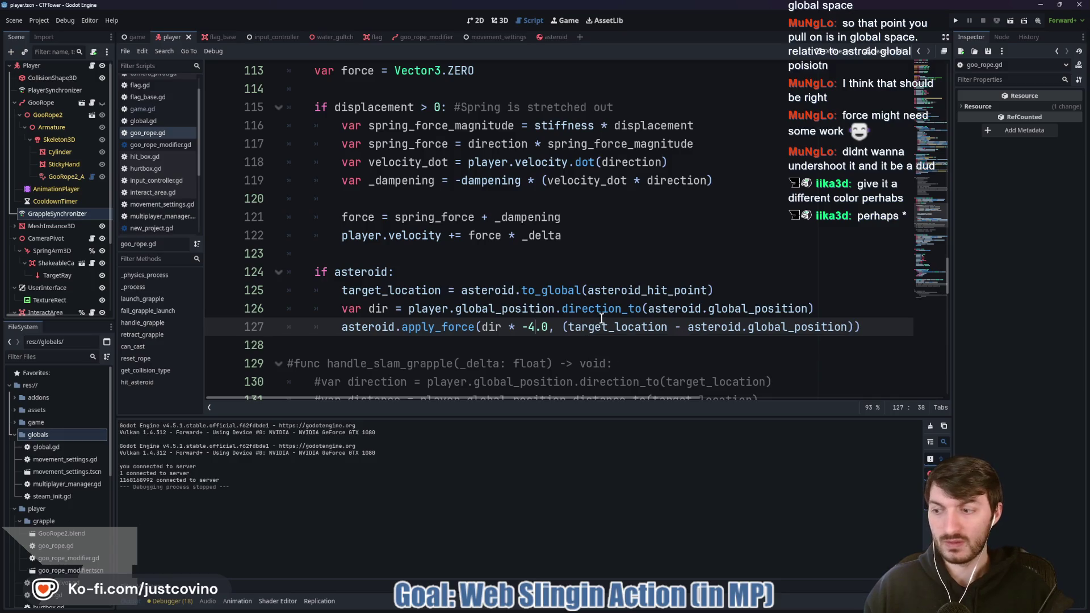
# Set the asteroid MeshInstance3D material's albedo colour to orange, then run the game
pyautogui.click(548, 39)
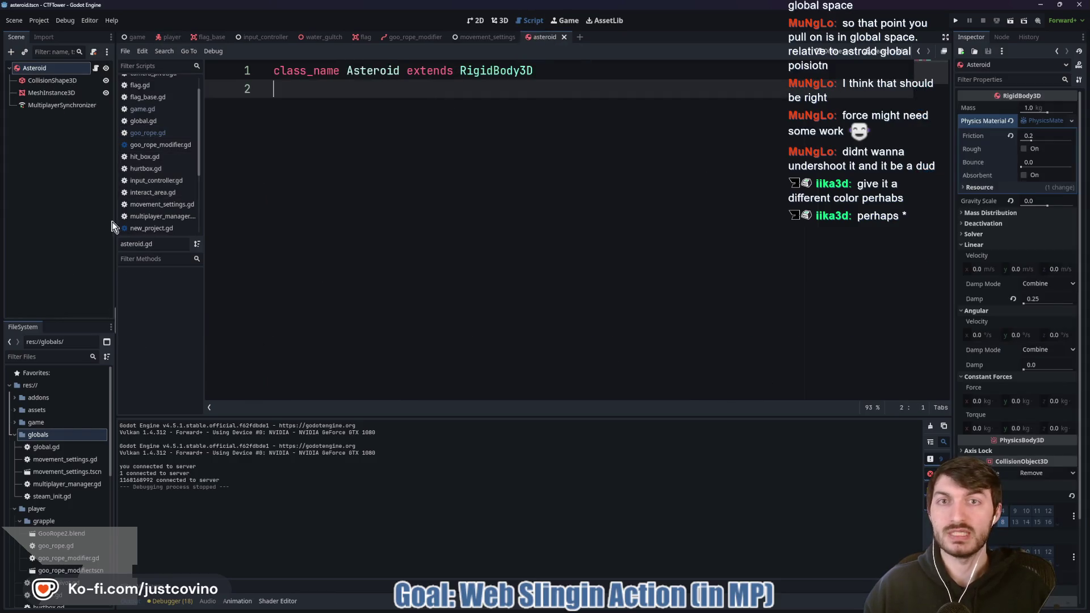
pyautogui.click(51, 93)
pyautogui.click(1041, 278)
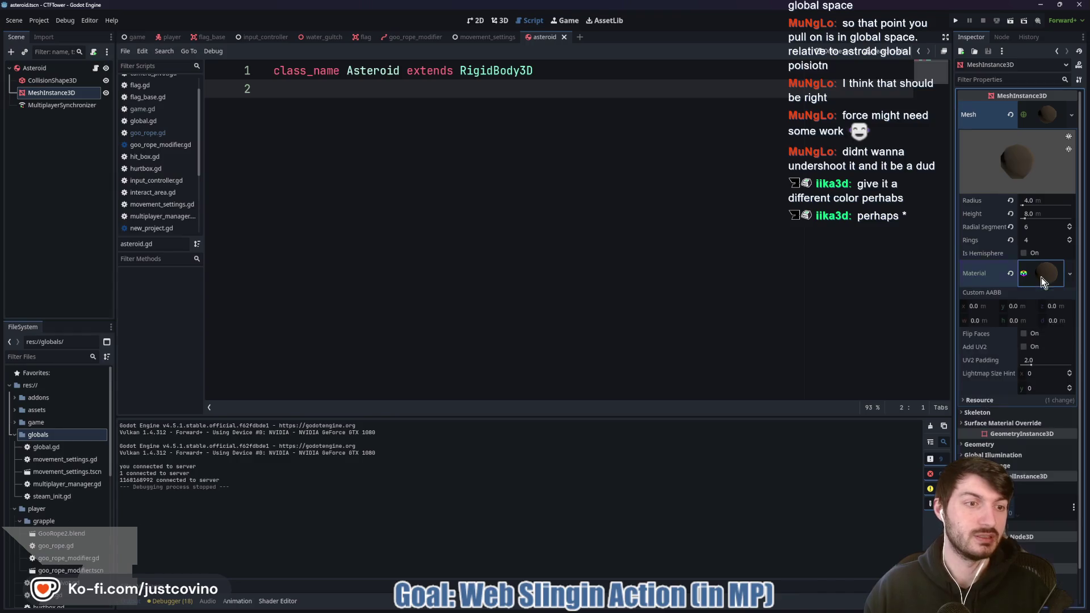
pyautogui.click(1041, 273)
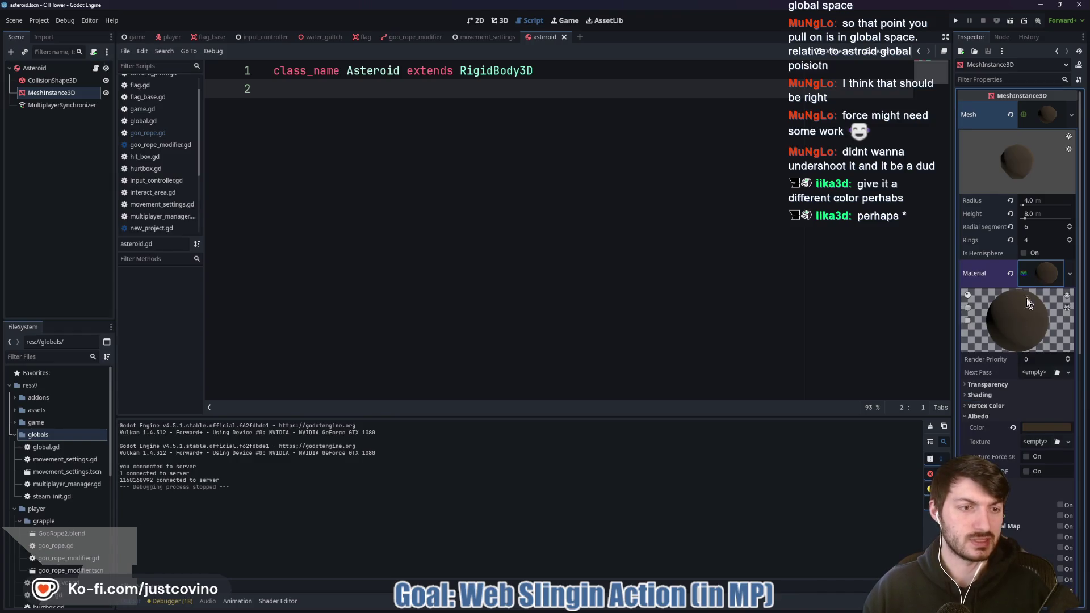
pyautogui.click(1036, 425)
pyautogui.click(1060, 163)
pyautogui.click(992, 139)
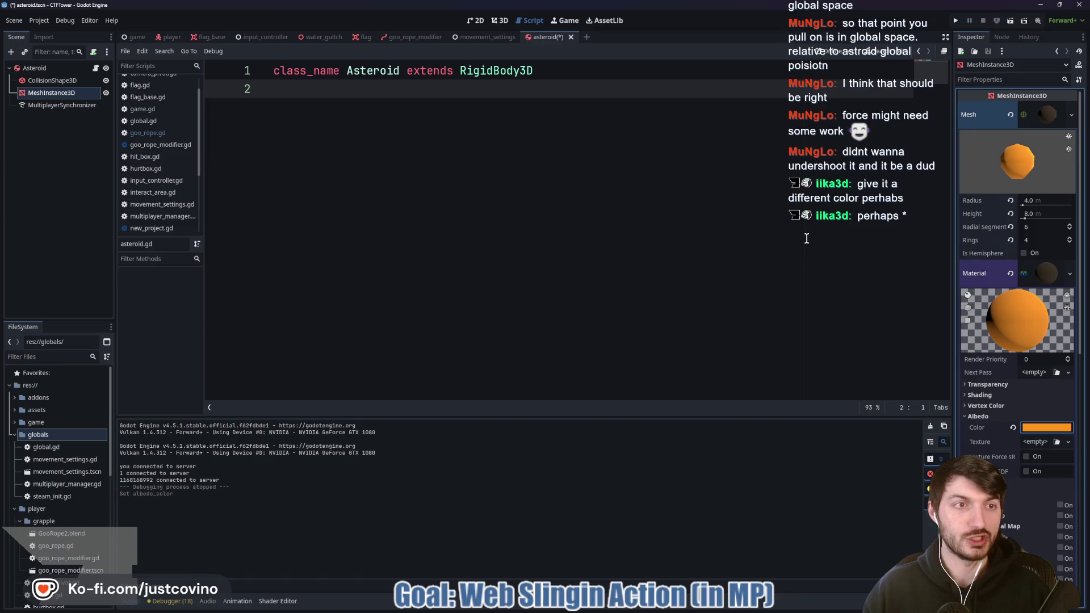
pyautogui.click(951, 21)
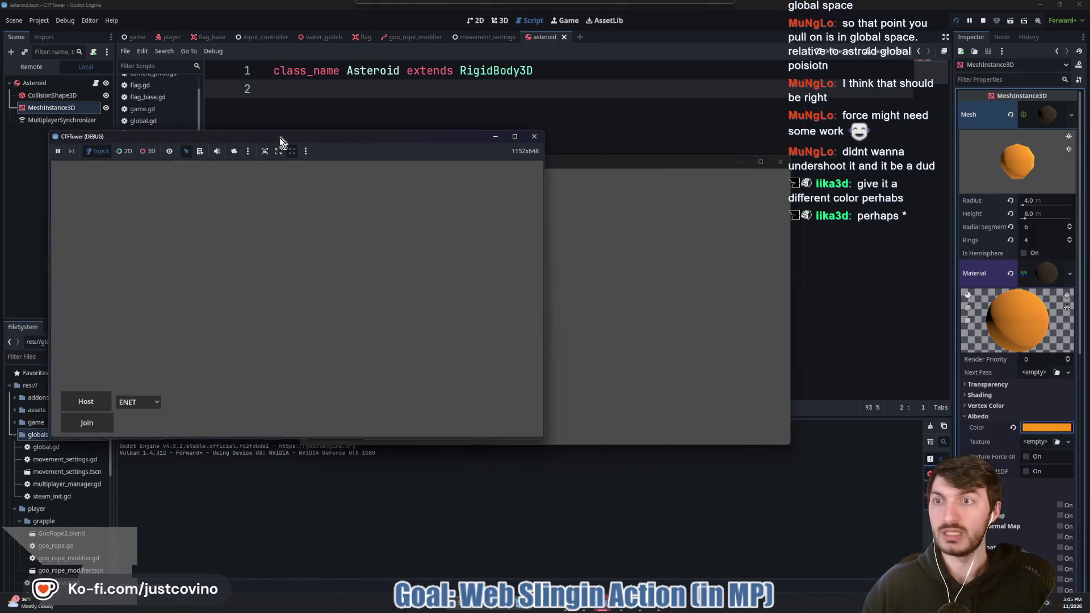
# Host the match in the first window, join from the second, and start the game
pyautogui.click(46, 400)
pyautogui.click(562, 409)
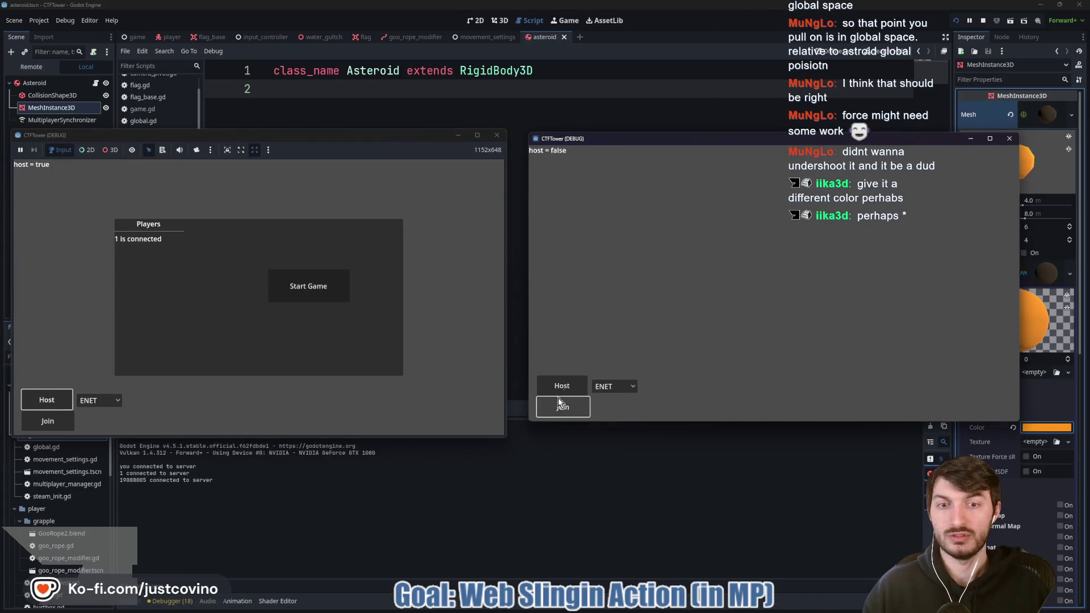
pyautogui.click(305, 281)
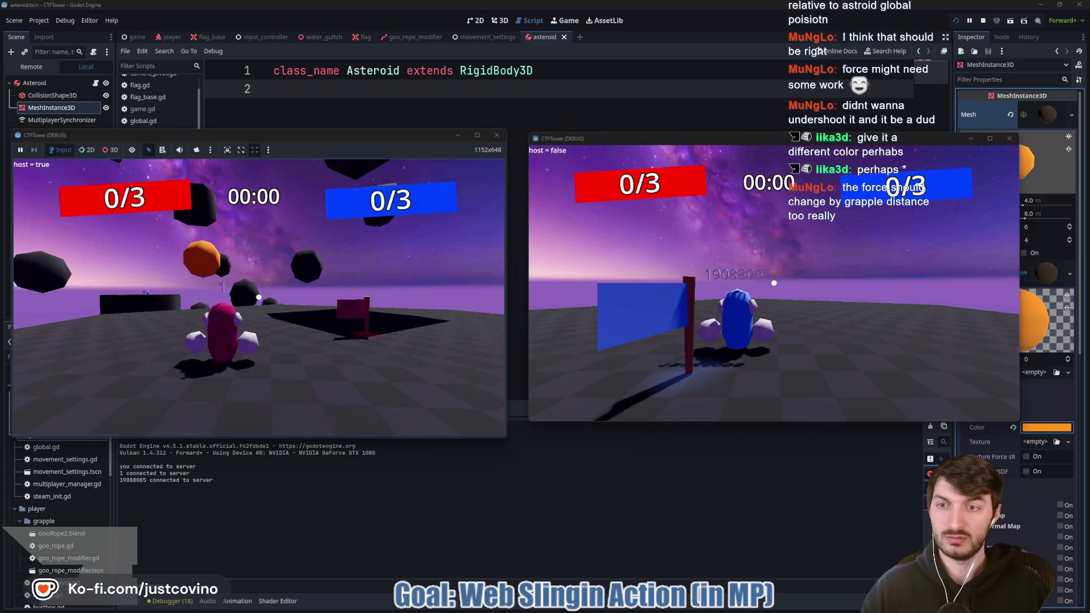
pyautogui.press('super')
pyautogui.press('super')
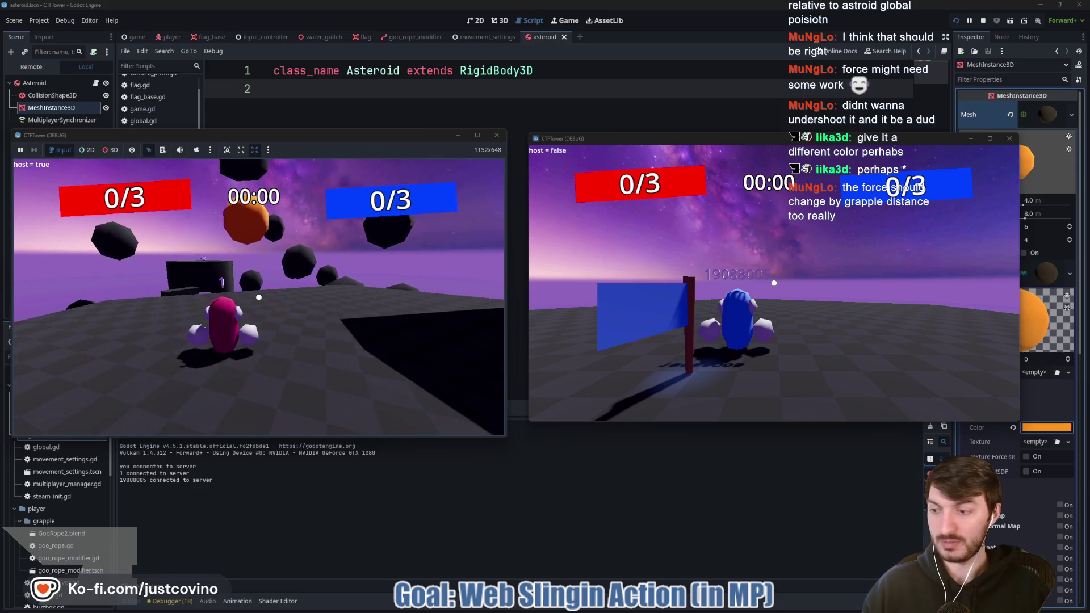
# Jump off the platform, grapple onto and off the orange asteroid, then stop the game
pyautogui.press('space')
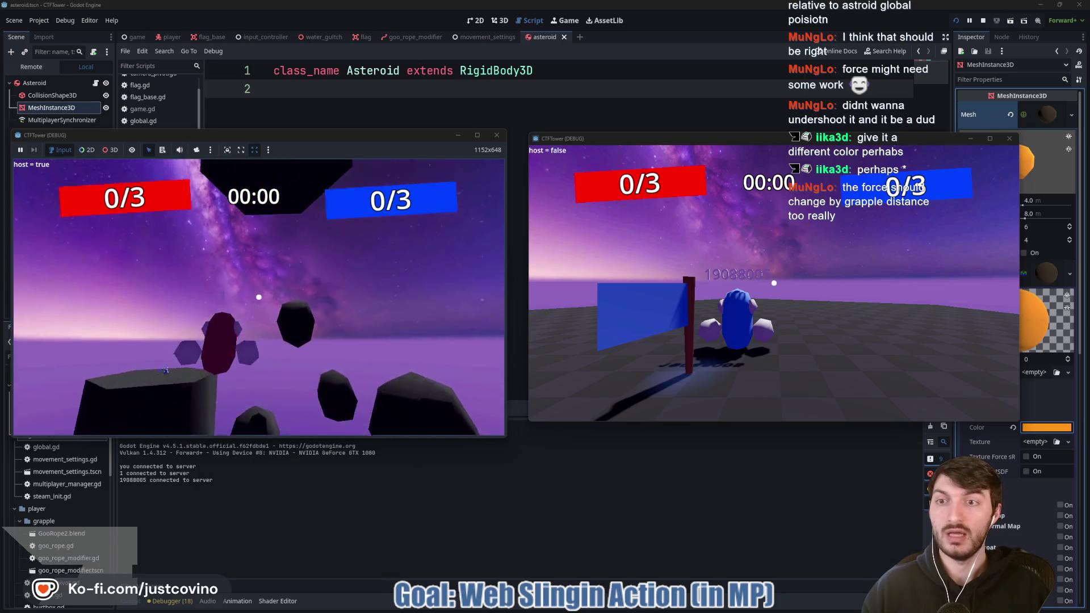
pyautogui.click(259, 297)
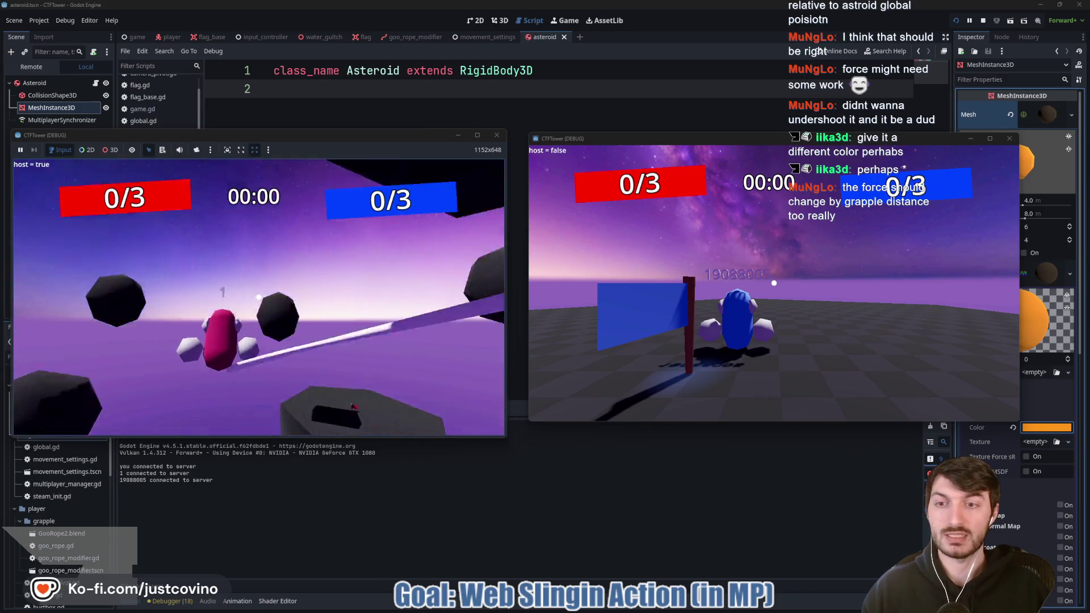
pyautogui.click(259, 297)
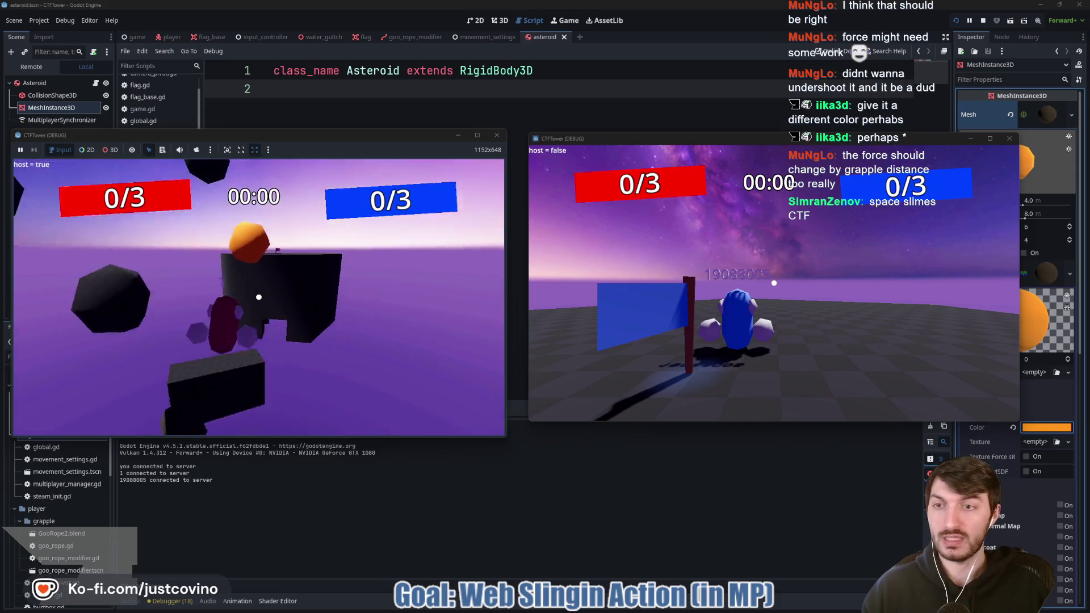
pyautogui.click(259, 297)
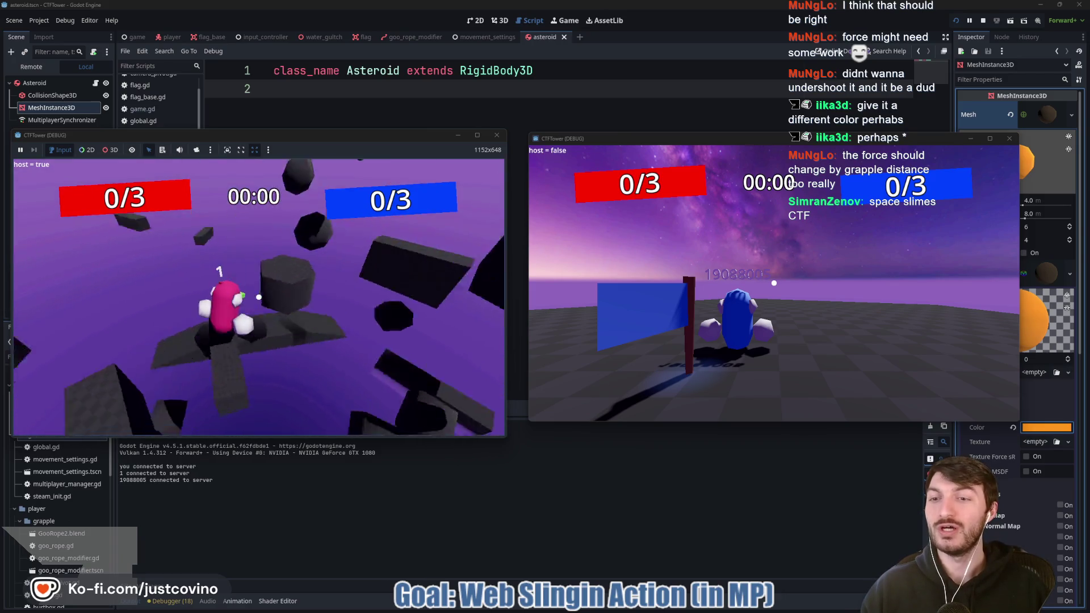
pyautogui.click(259, 297)
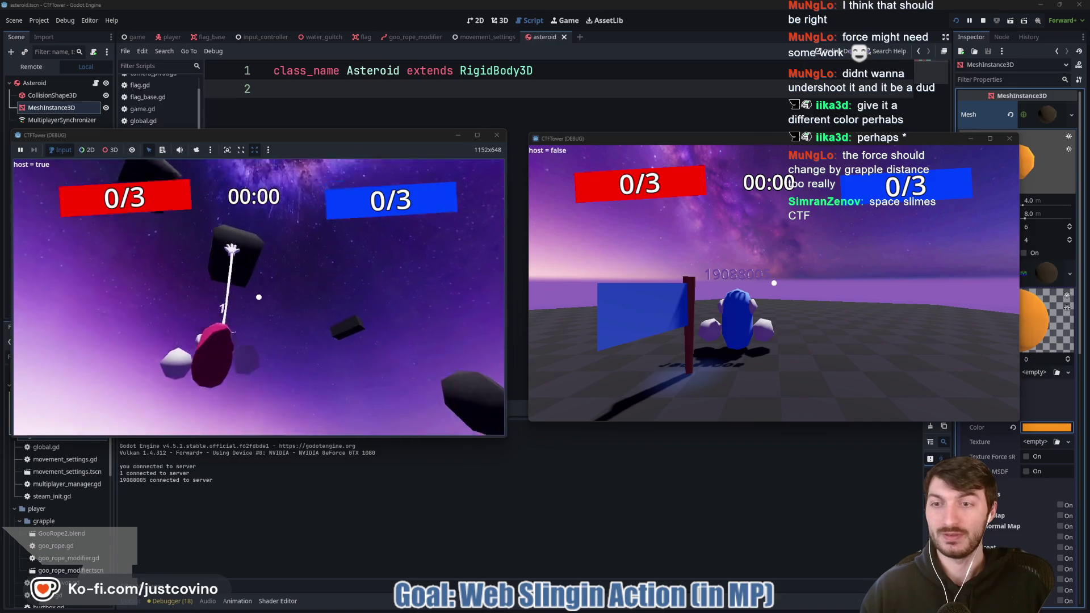
pyautogui.click(259, 297)
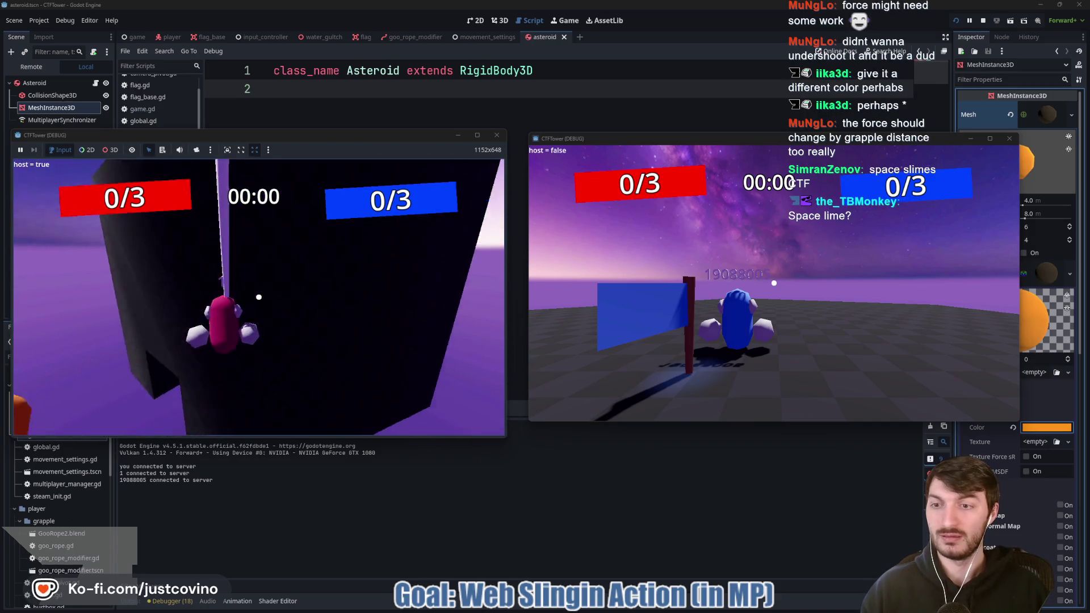
pyautogui.click(259, 297)
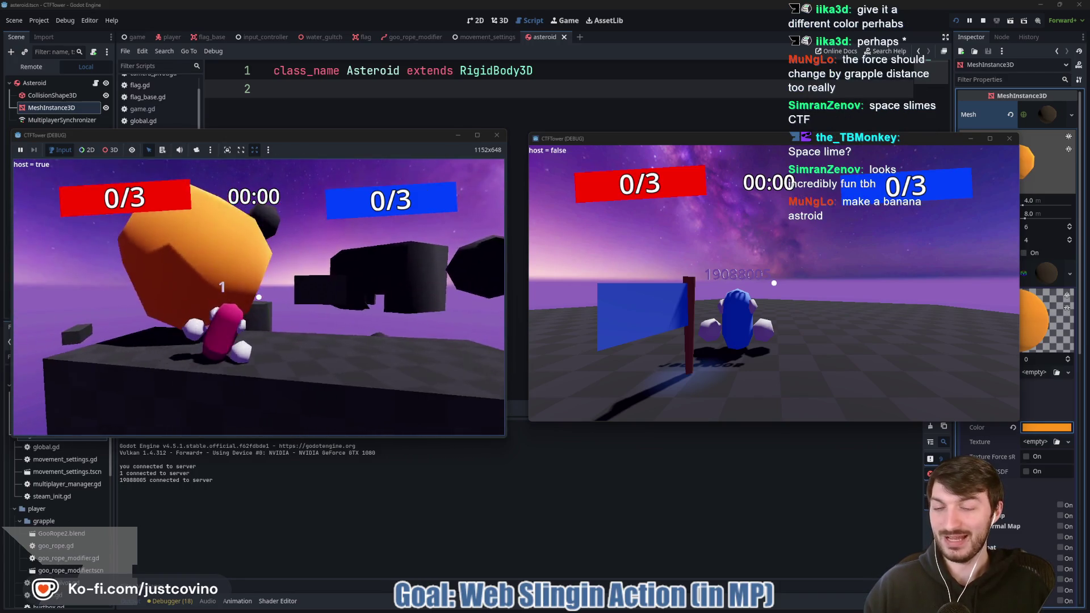
pyautogui.click(259, 297)
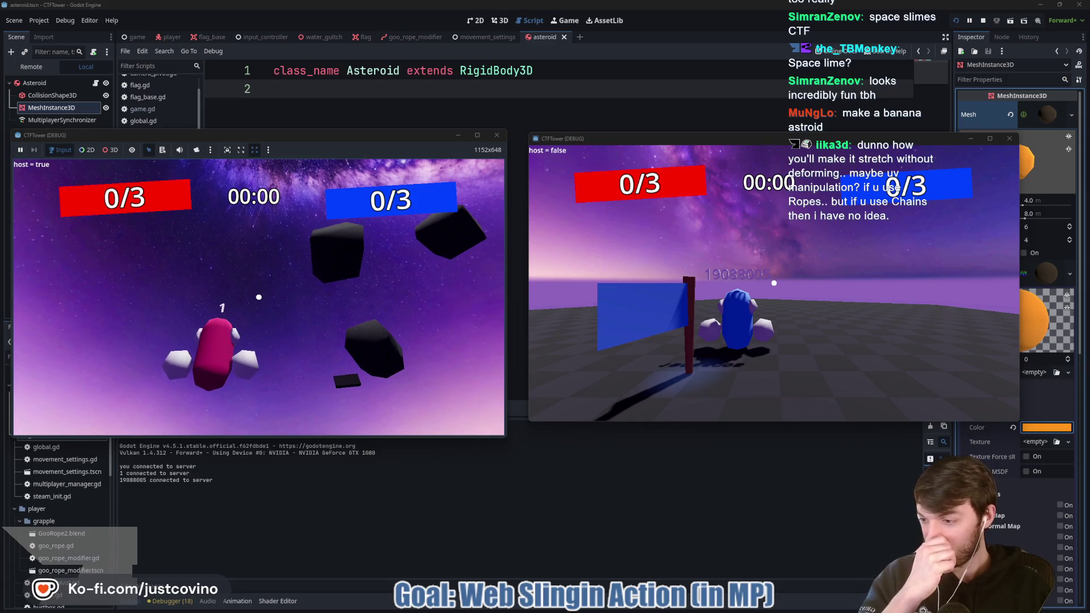
pyautogui.press('F8')
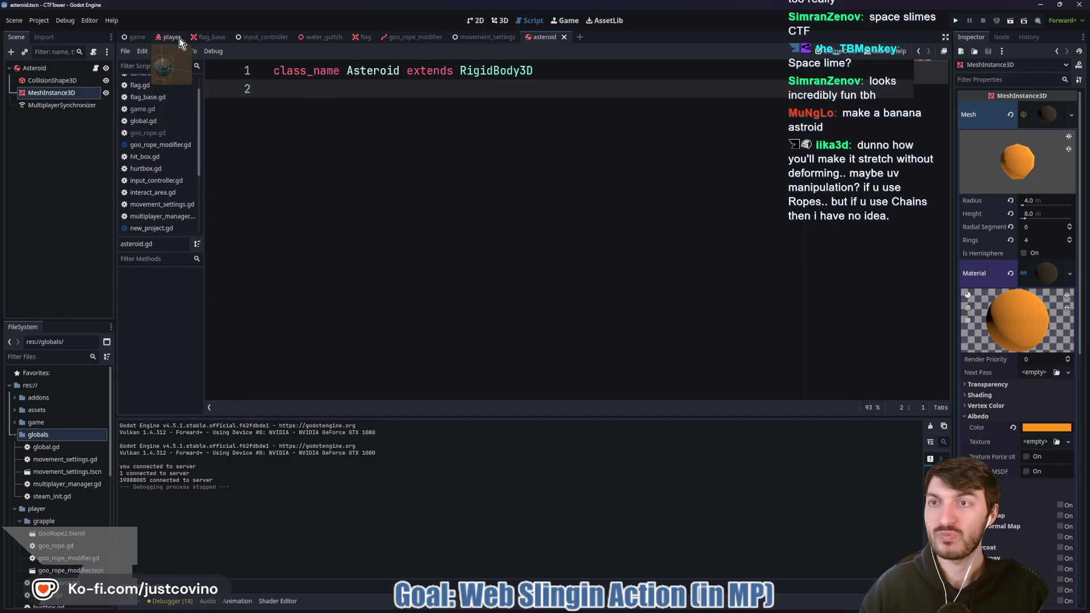
# Leave asteroid.gd for the player scene and open goo_rope.gd at the end of line 126
pyautogui.doubleClick(366, 73)
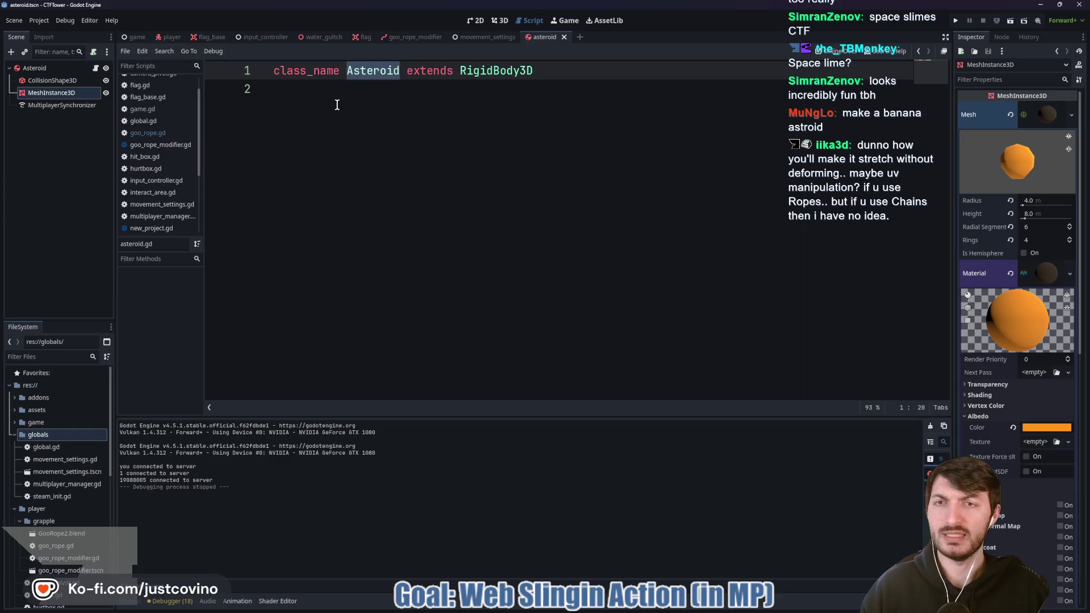
pyautogui.click(334, 99)
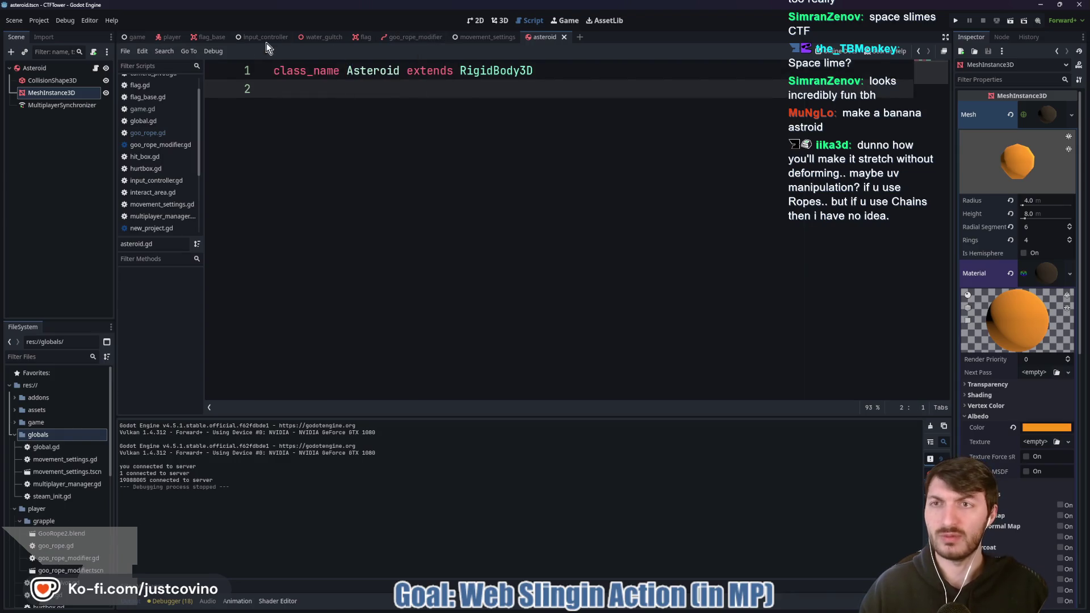
pyautogui.click(168, 37)
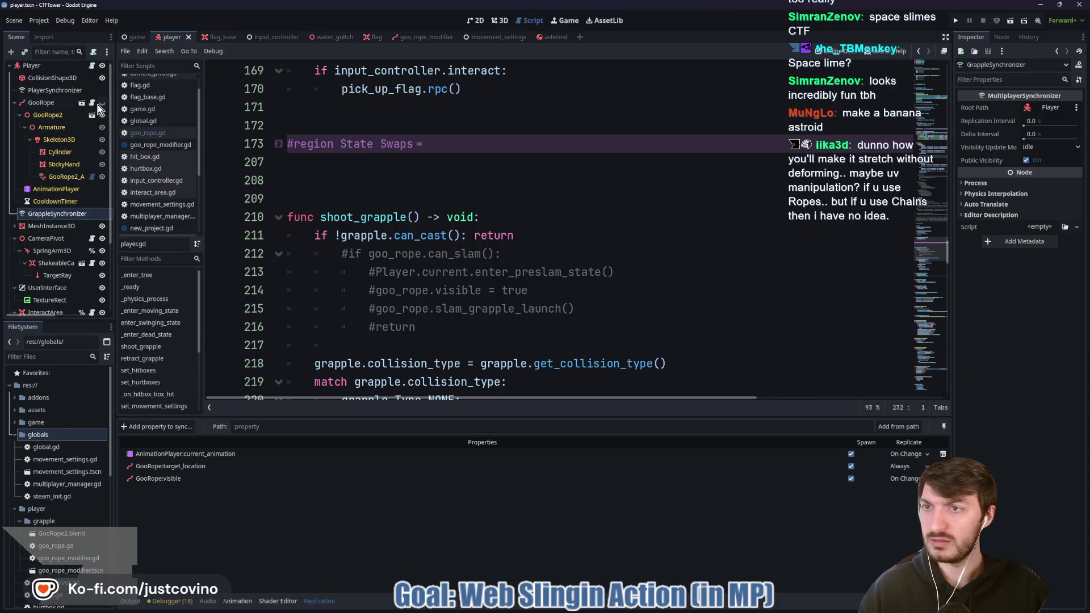
pyautogui.click(97, 105)
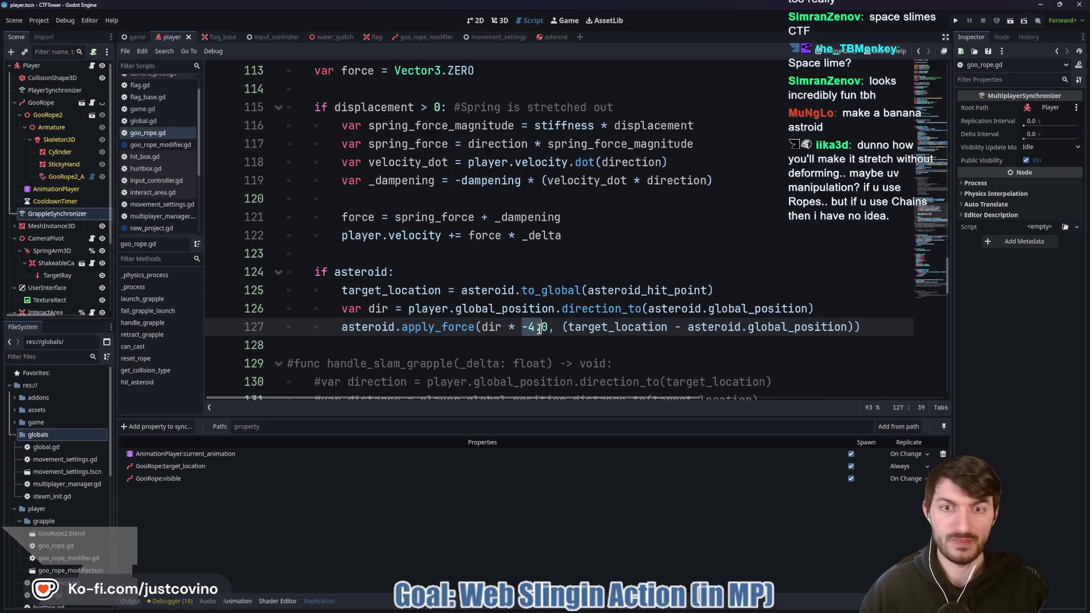
pyautogui.click(830, 308)
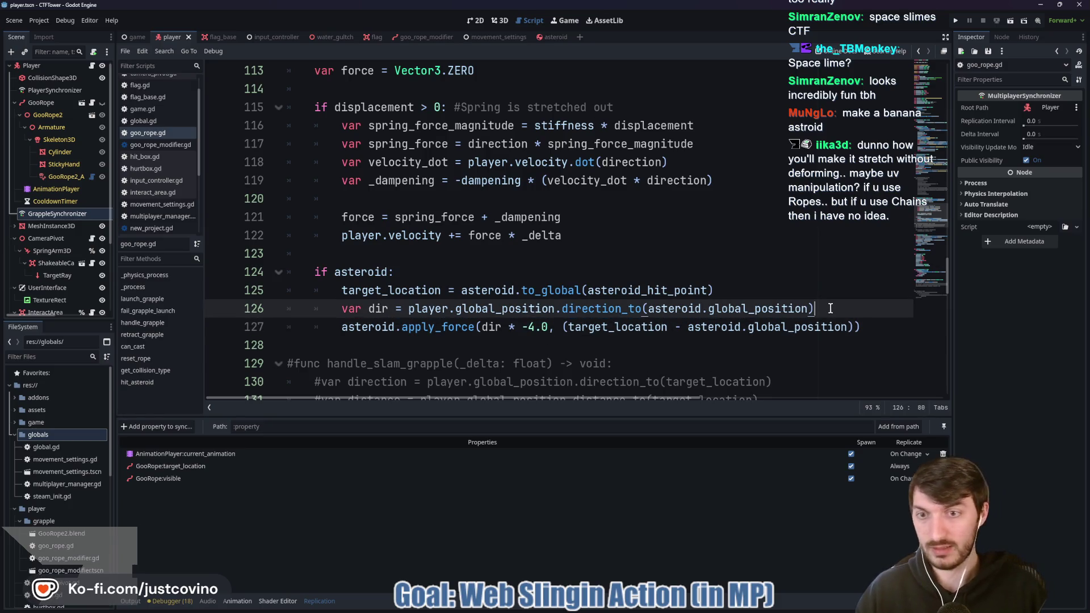
# Add a line computing dist as target_location.distance_to(player.global_position) below line 126
pyautogui.press('Return')
pyautogui.write('dist = ')
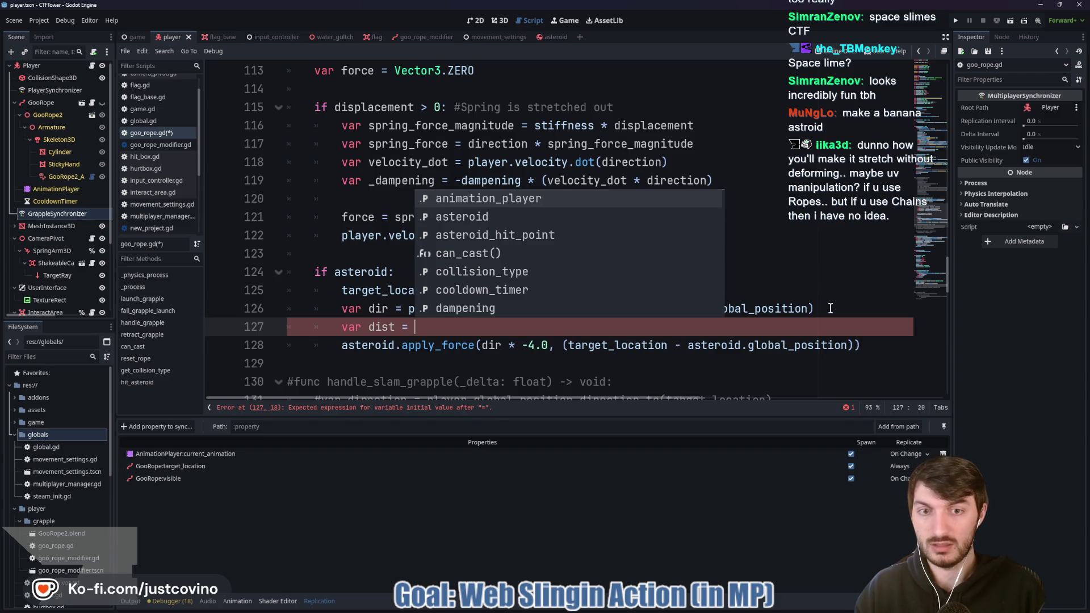
pyautogui.write('target')
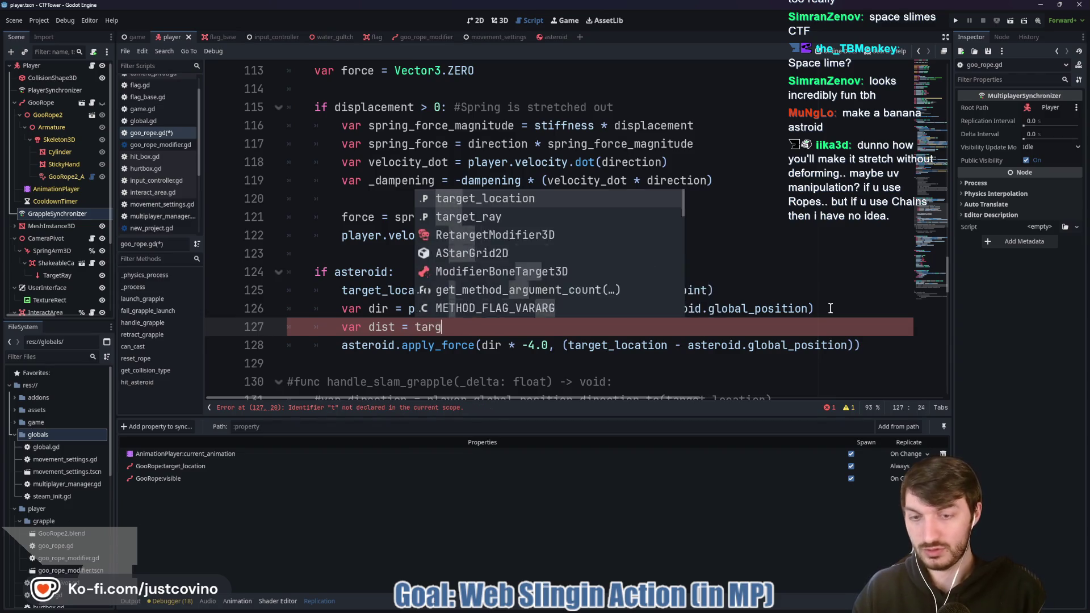
pyautogui.press('Return')
pyautogui.write('.dist')
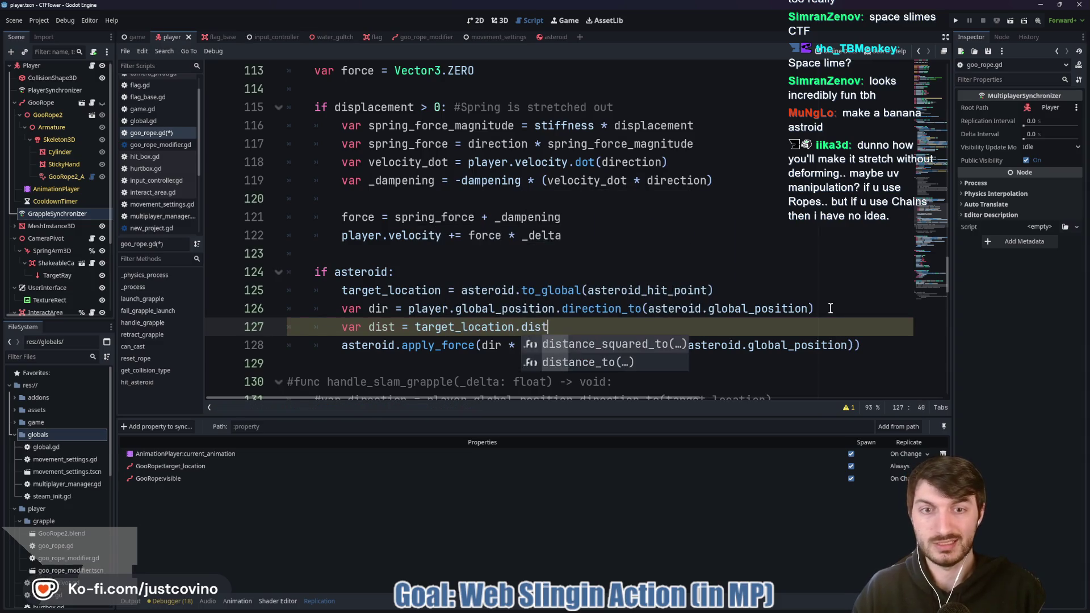
pyautogui.press('Return')
pyautogui.press('BackSpace')
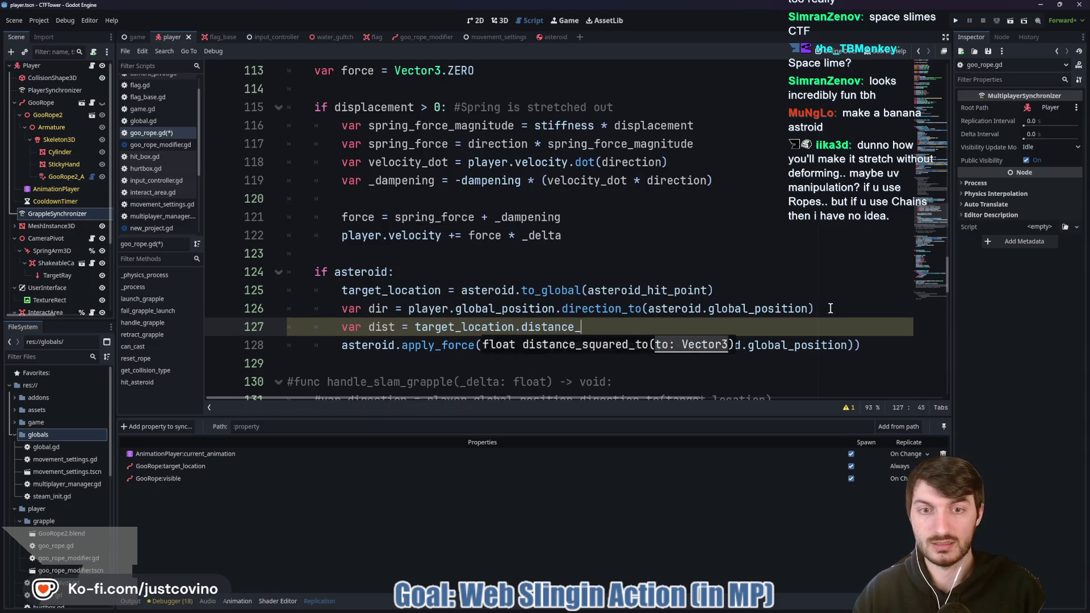
pyautogui.write('to')
pyautogui.press('Return')
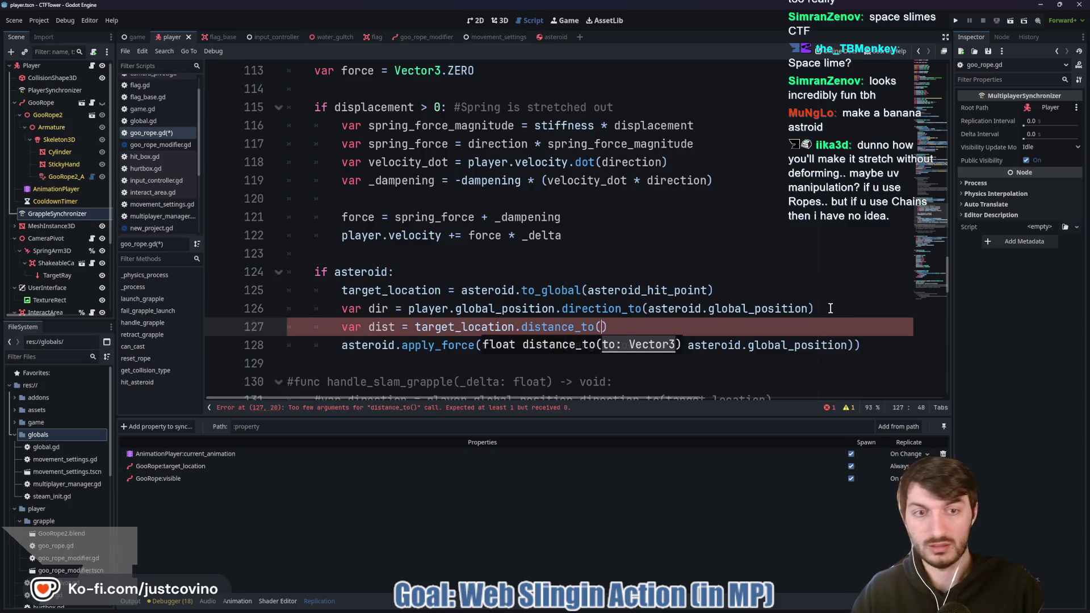
pyautogui.write('player.global_po')
pyautogui.press('Return')
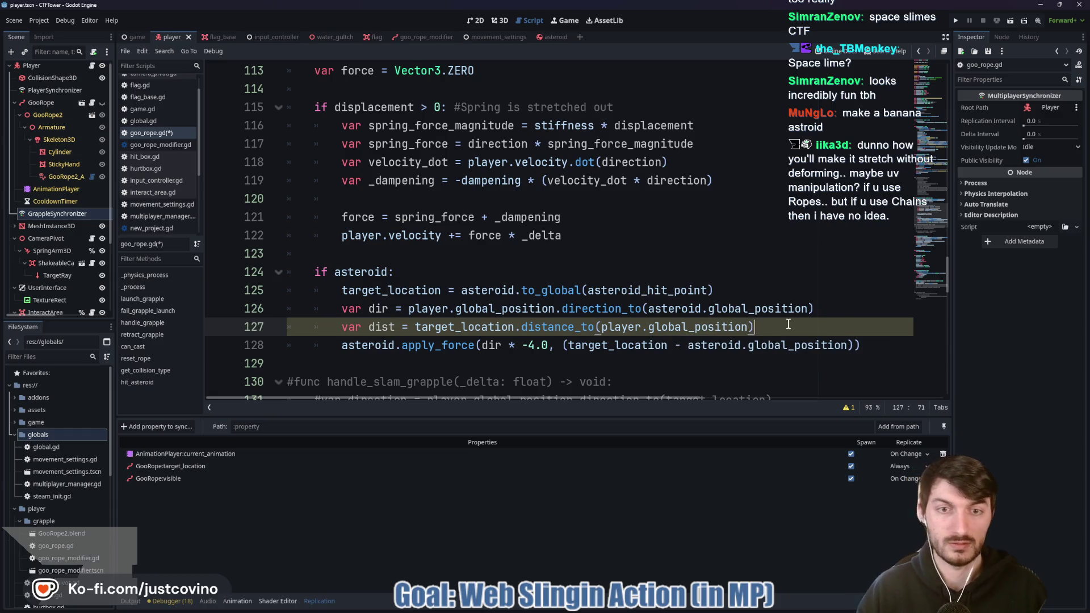
# Replace the 4.0 multiplier with dist in apply_force, save the script, and run the game
pyautogui.click(525, 345)
pyautogui.hotkey('shift', 'Right')
pyautogui.hotkey('shift', 'Right')
pyautogui.hotkey('shift', 'Right')
pyautogui.click(529, 345)
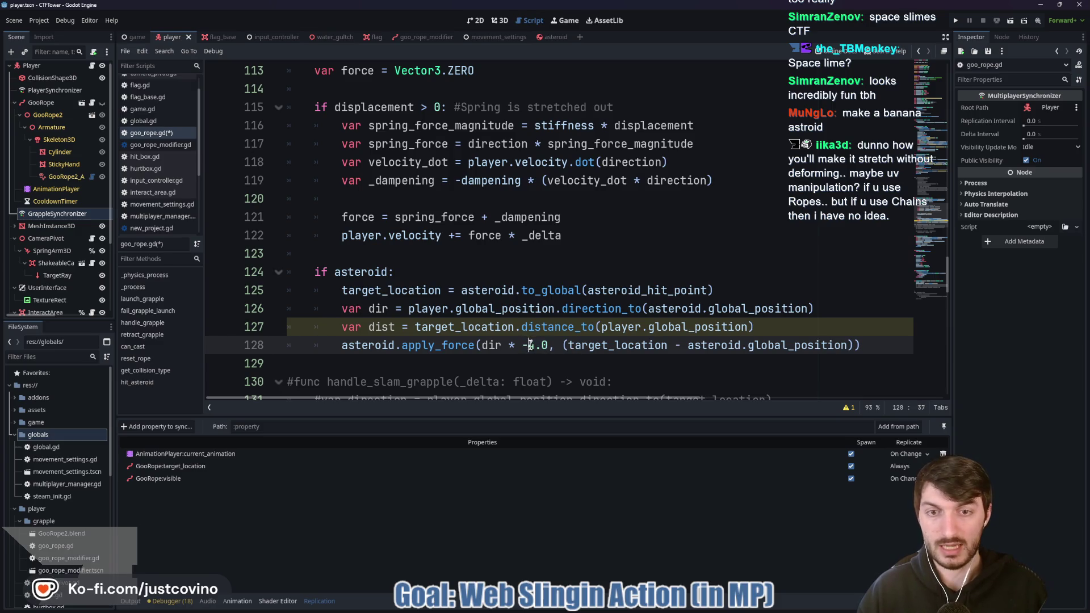
pyautogui.write('dist')
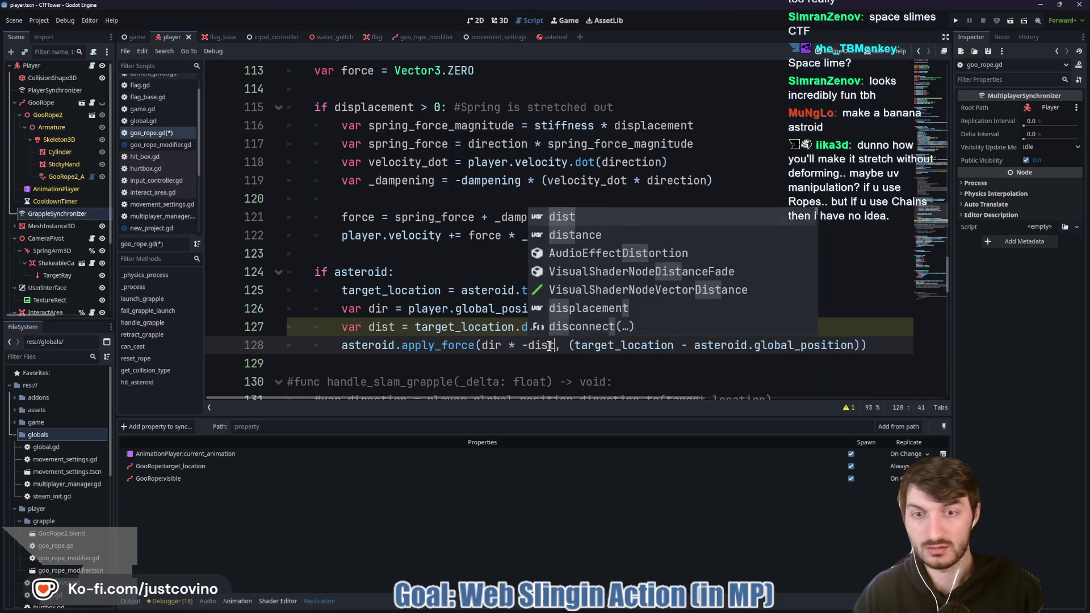
pyautogui.click(482, 345)
pyautogui.hotkey('ctrl', 's')
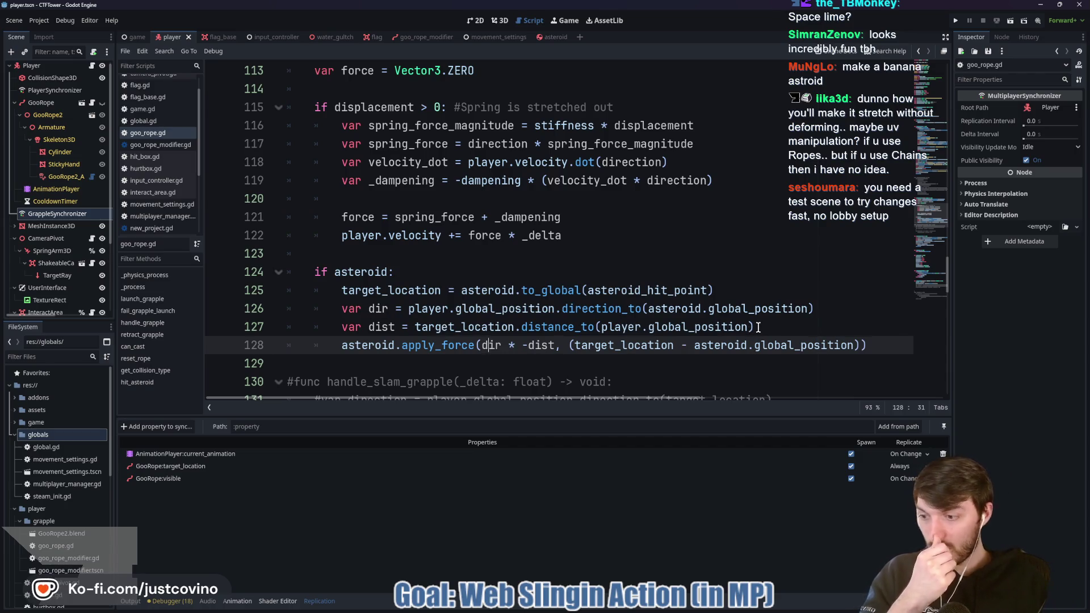
pyautogui.click(956, 21)
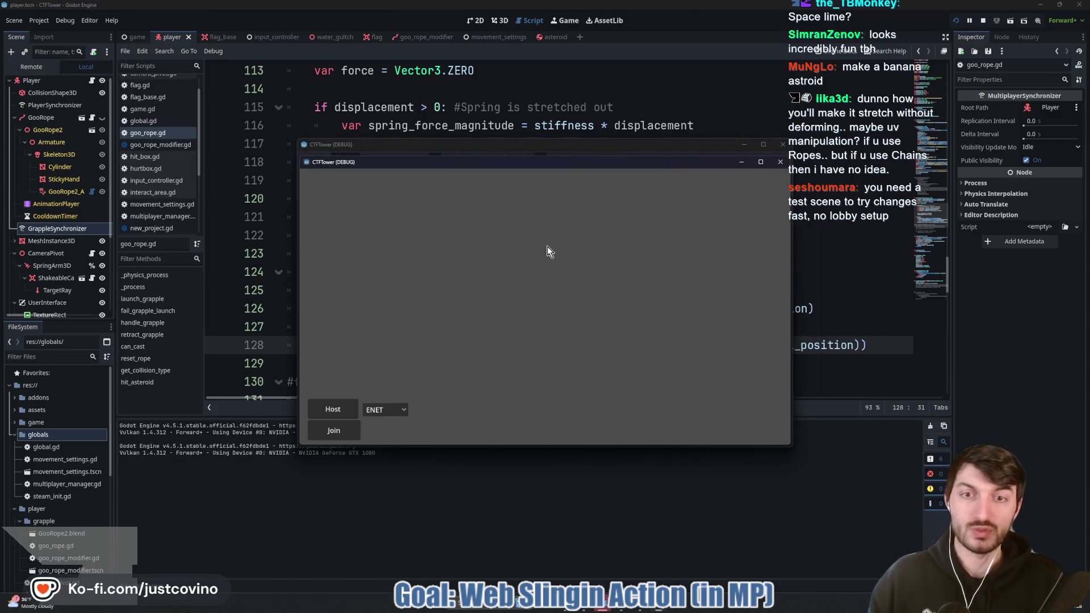
# Place both game windows side by side, host on the left, join from the right, and start the match
pyautogui.moveTo(532, 146)
pyautogui.mouseDown()
pyautogui.moveTo(346, 133)
pyautogui.moveTo(273, 141)
pyautogui.mouseUp()
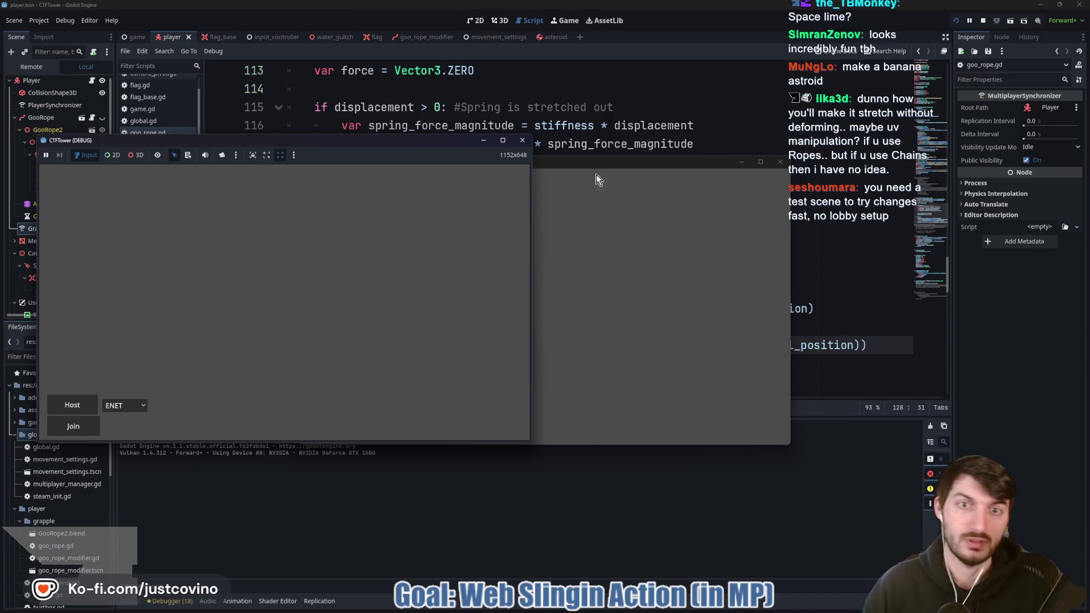
pyautogui.moveTo(596, 170); pyautogui.dragTo(779, 125)
pyautogui.click(72, 405)
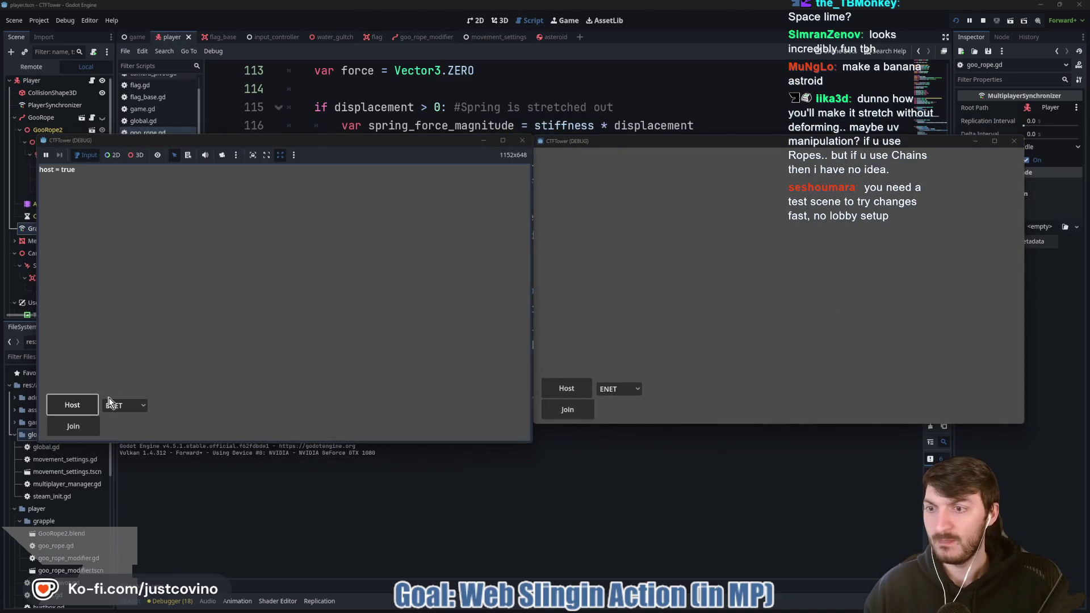
pyautogui.click(568, 410)
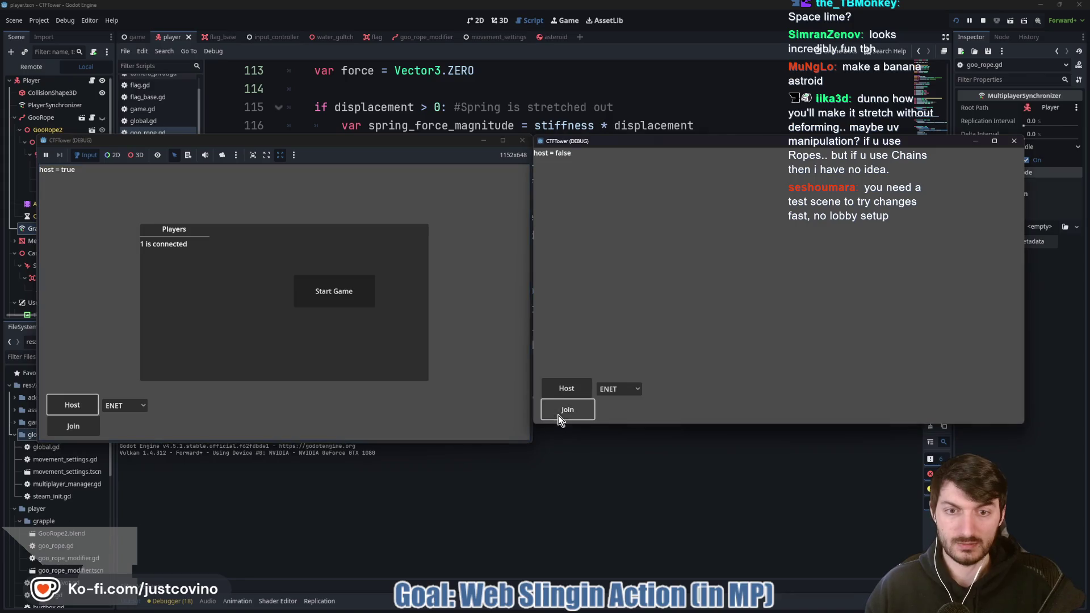
pyautogui.click(335, 290)
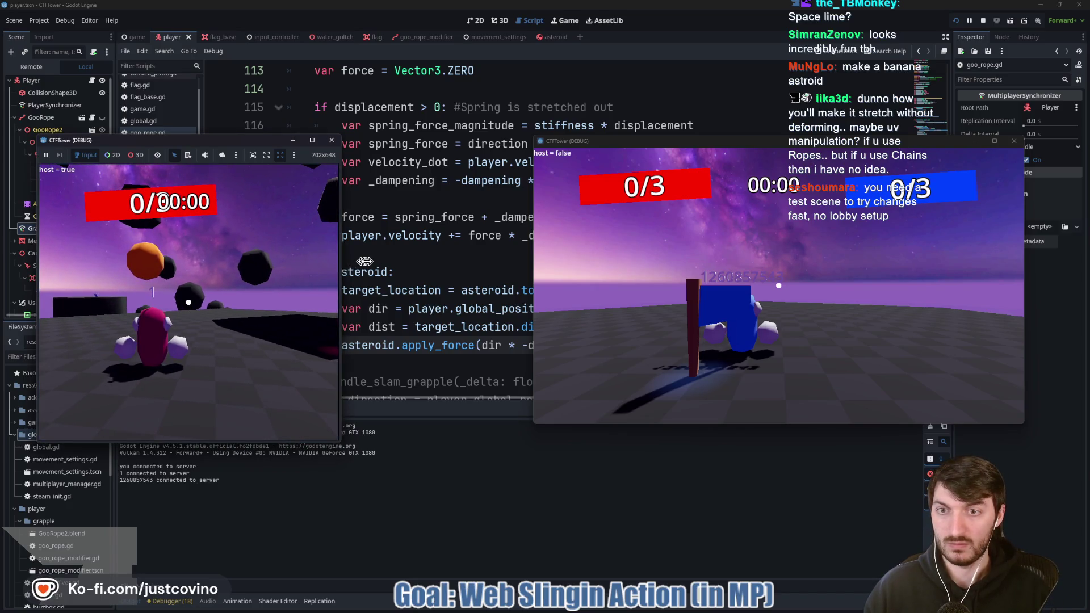
# Widen the host window and grapple repeatedly through the asteroids, drawing the orange asteroid close
pyautogui.moveTo(346, 260); pyautogui.dragTo(542, 259)
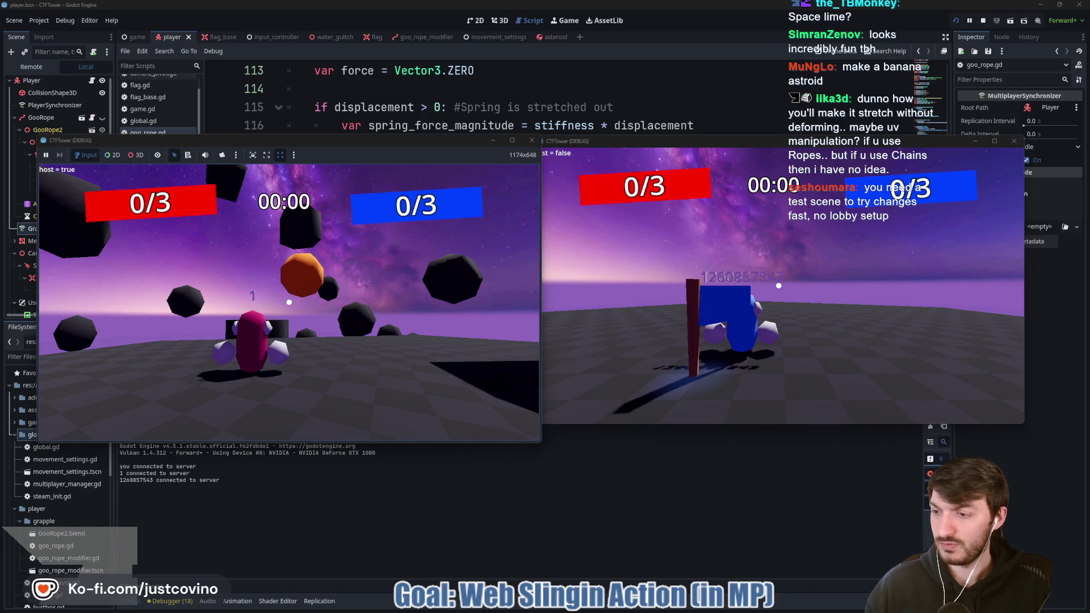
pyautogui.click(289, 302)
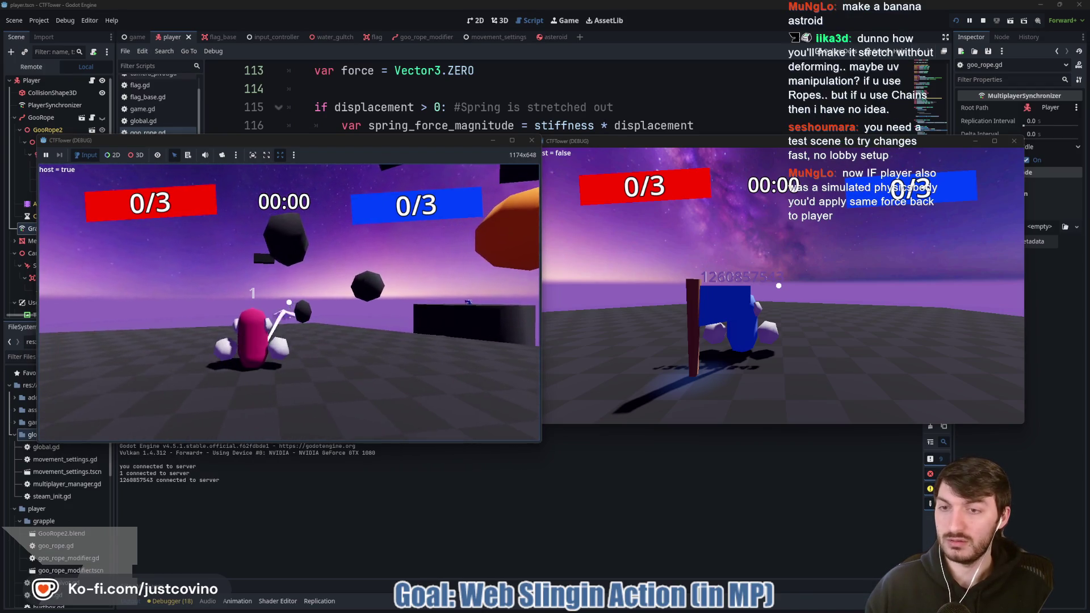
pyautogui.click(289, 302)
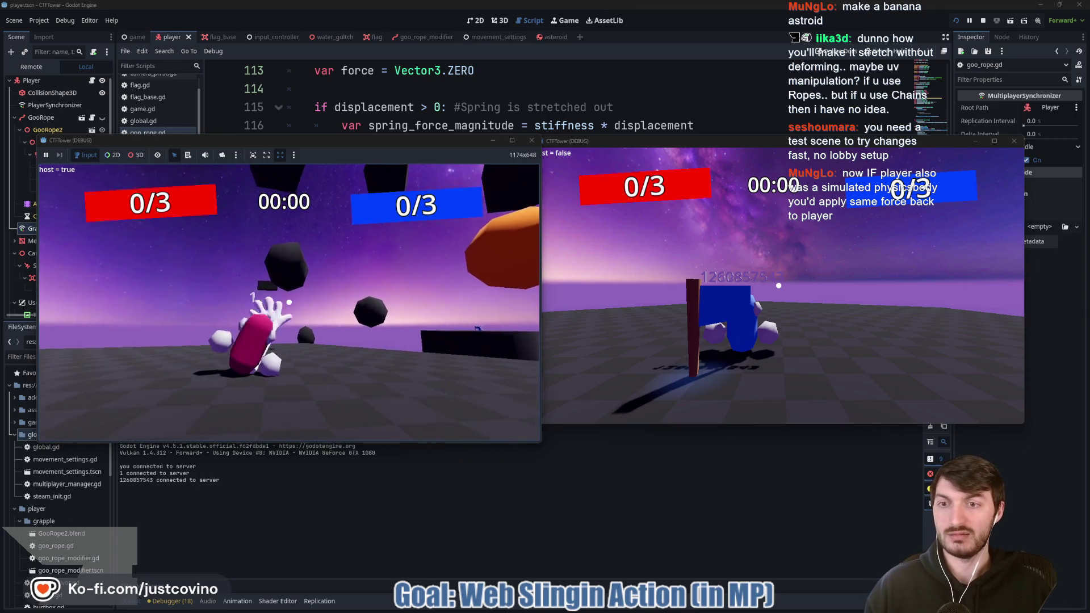
pyautogui.click(289, 302)
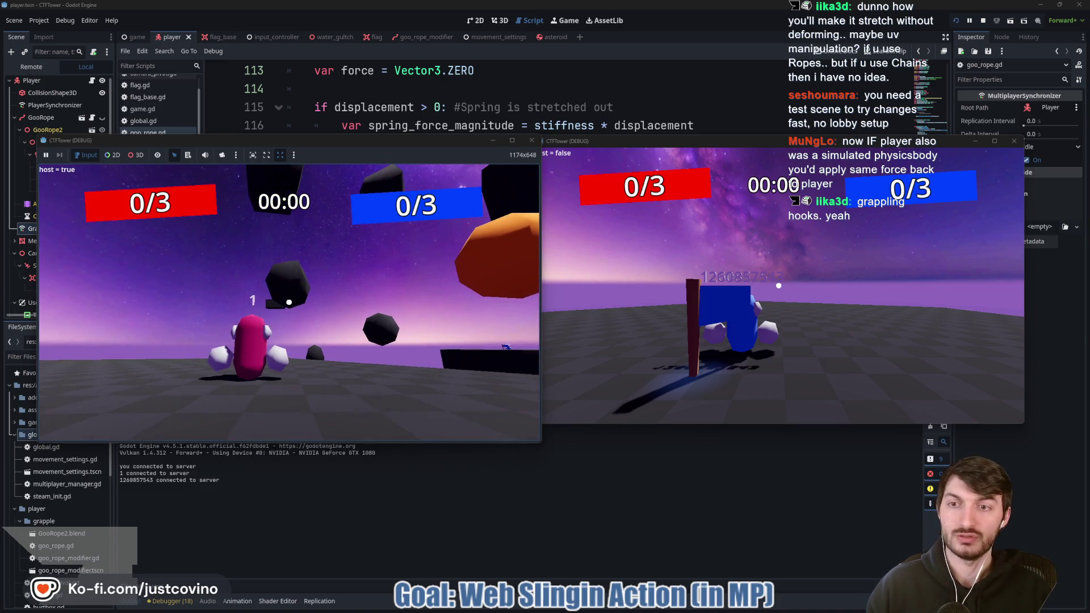
pyautogui.click(289, 302)
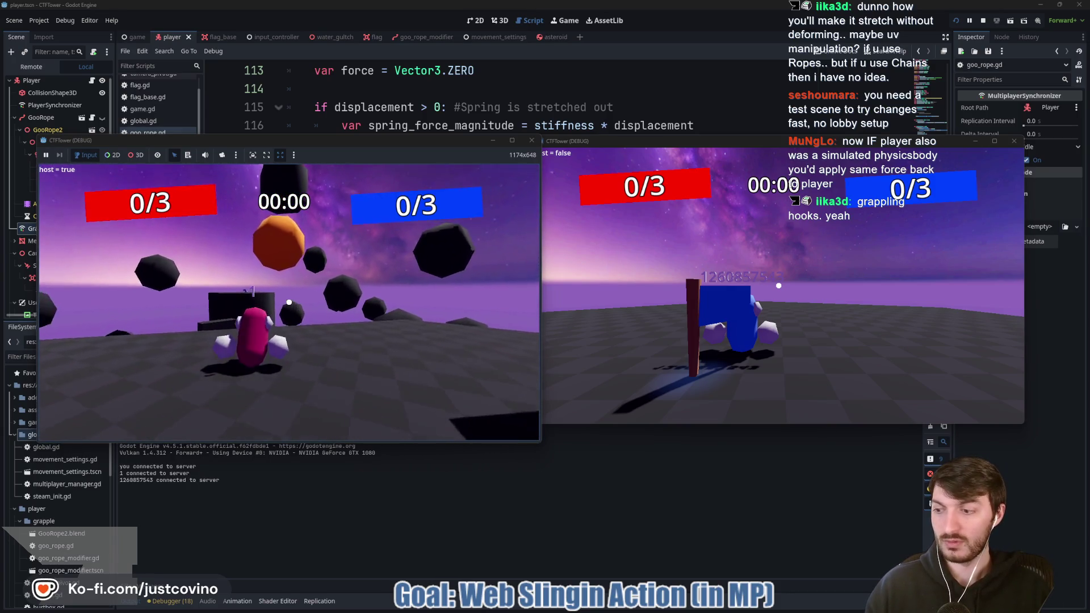
pyautogui.click(289, 302)
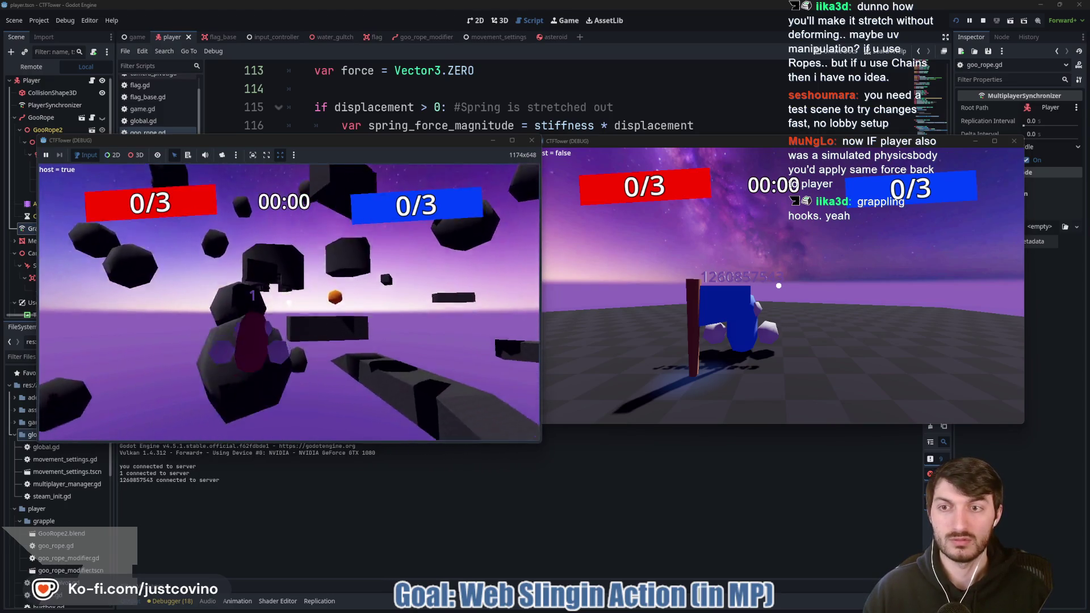
pyautogui.click(289, 302)
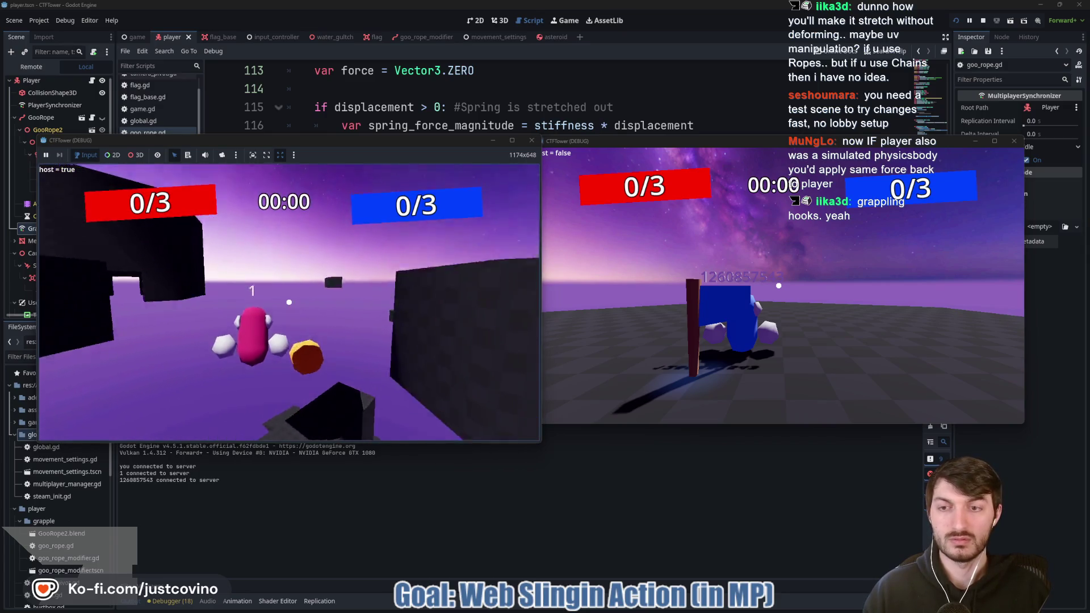
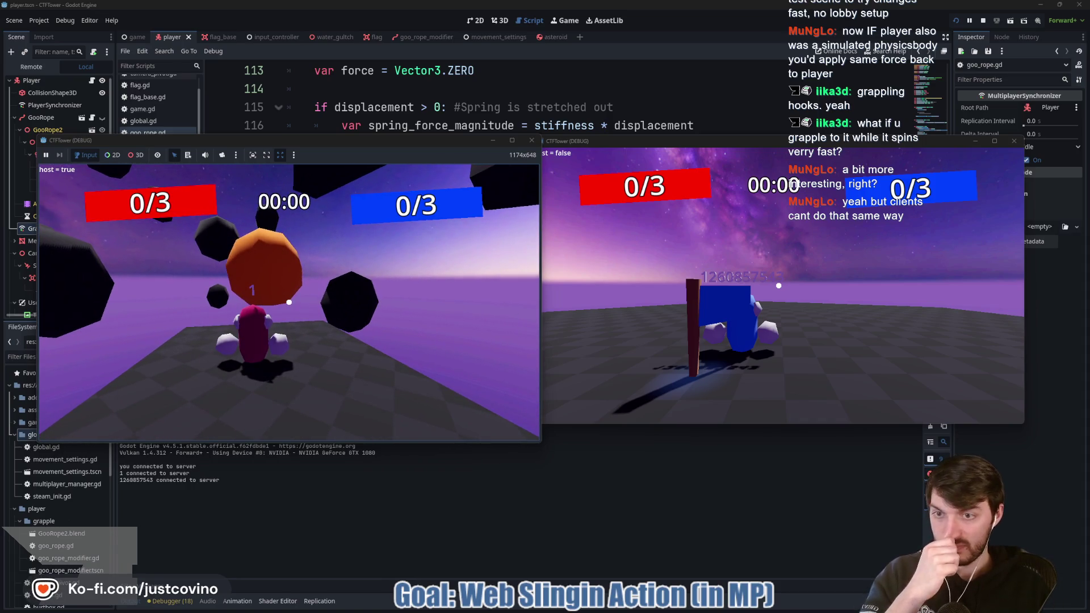
# In the client window, jump the blue player and grapple through the rocks toward the orange asteroid
pyautogui.hotkey('alt', 'Tab')
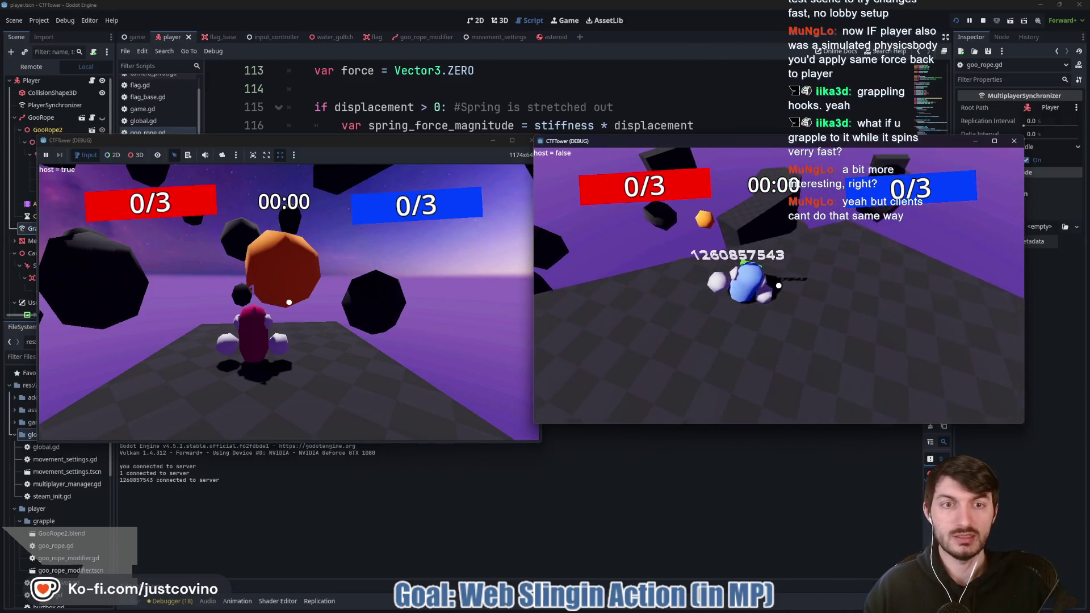
pyautogui.press('space')
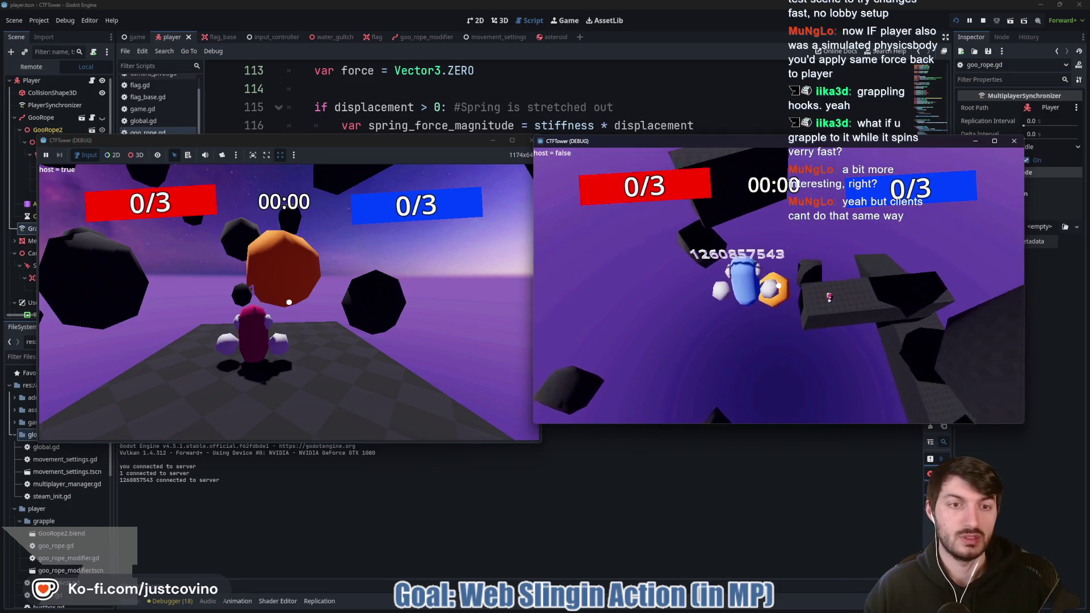
pyautogui.click(778, 286)
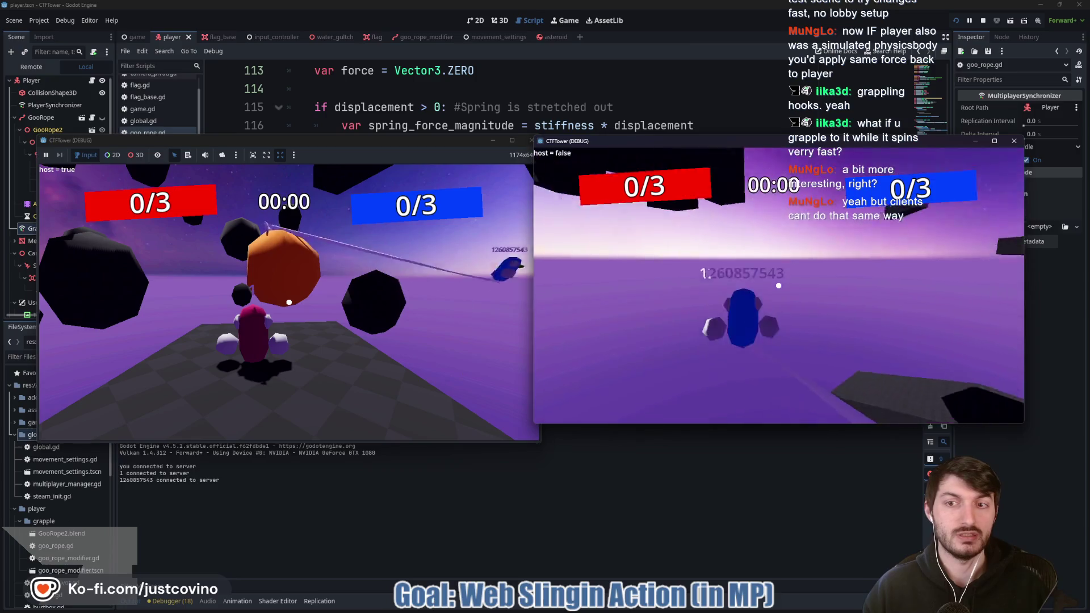
pyautogui.click(778, 285)
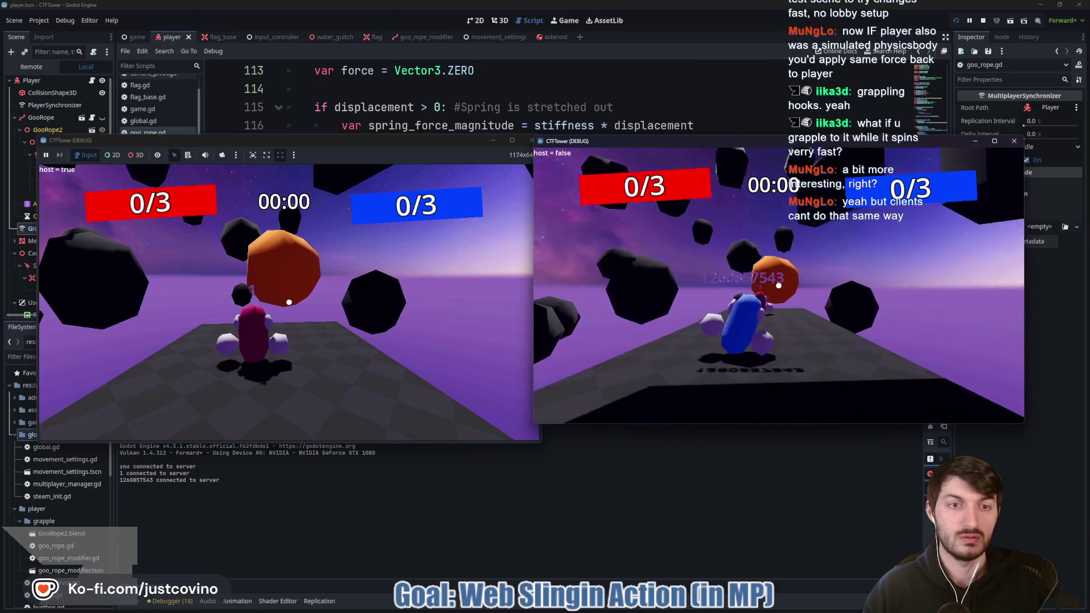
pyautogui.click(779, 286)
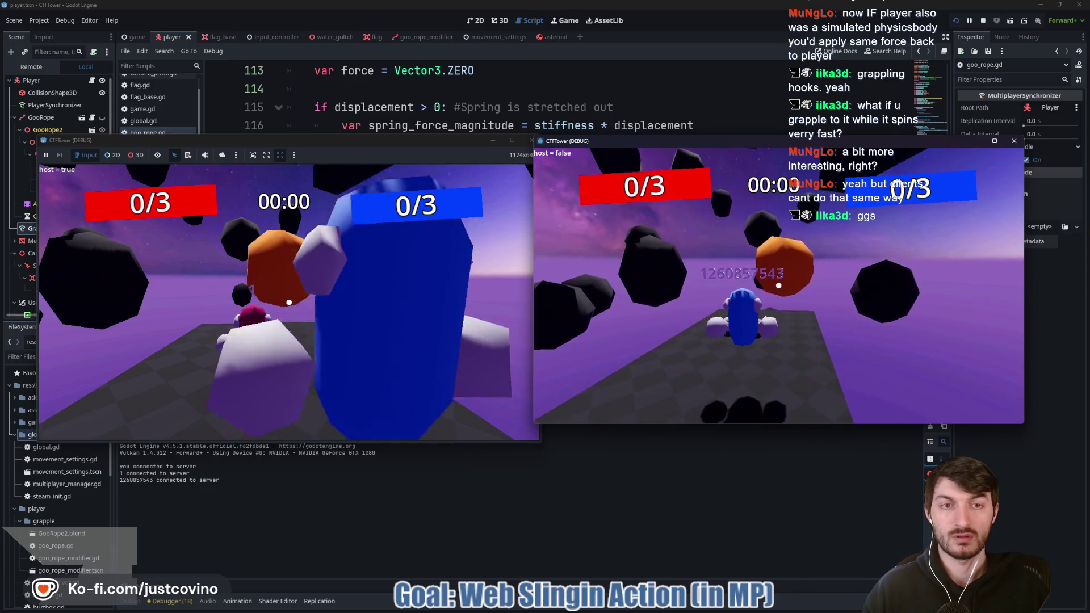
# Latch the client's grapple onto the orange asteroid, release it, and stop the game
pyautogui.click(271, 259)
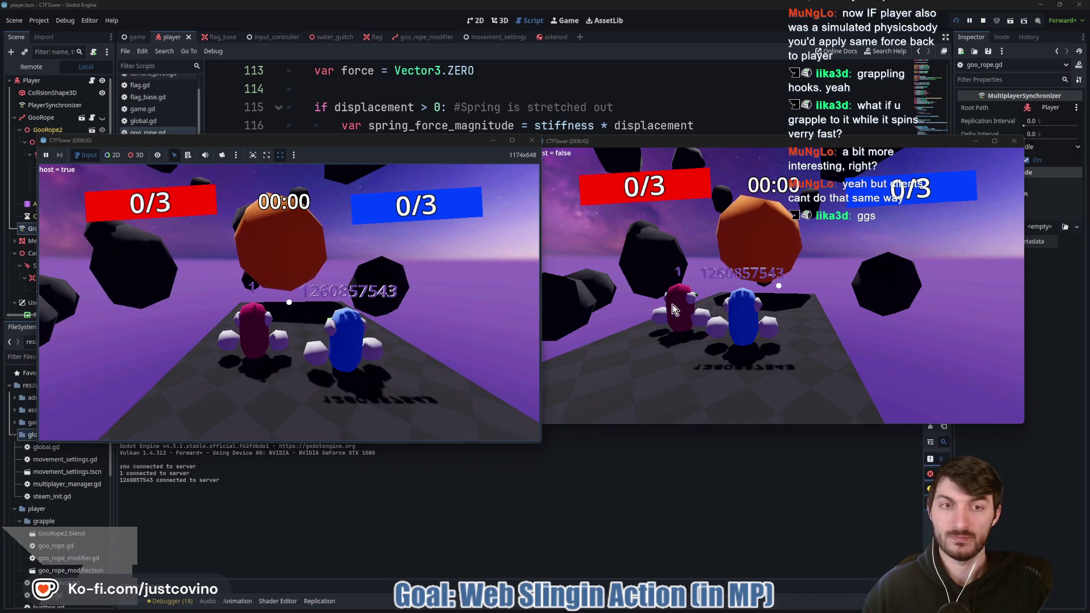
pyautogui.click(694, 308)
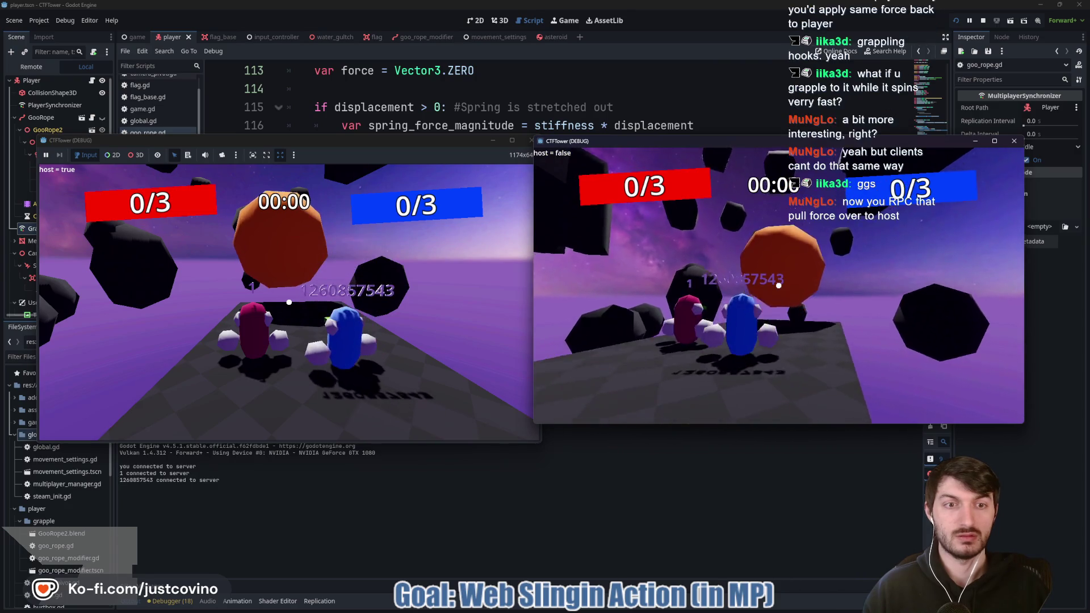
pyautogui.click(778, 285)
pyautogui.click(779, 286)
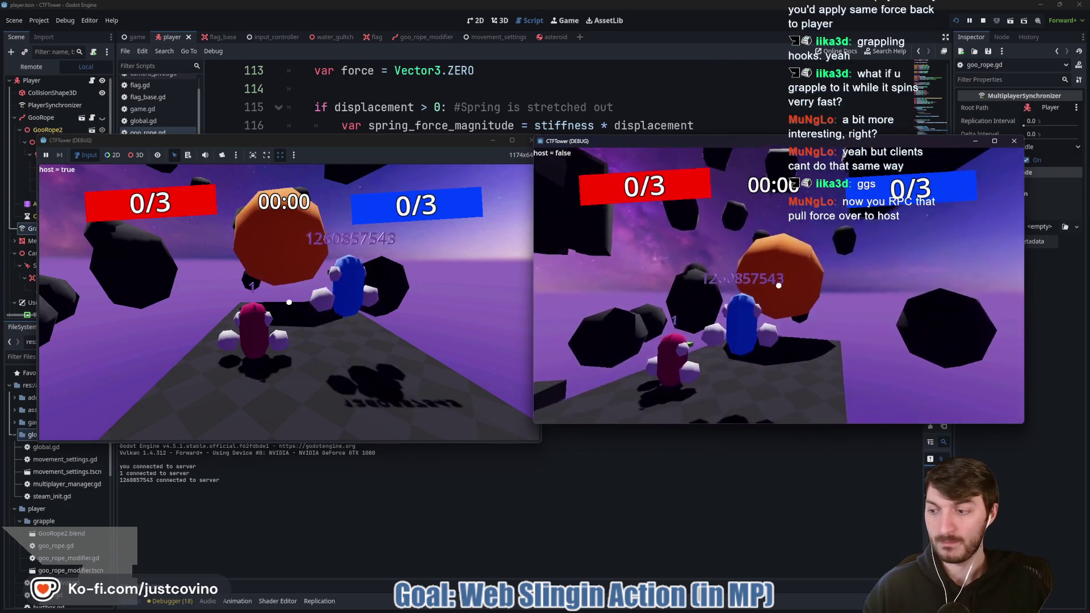
pyautogui.press('F8')
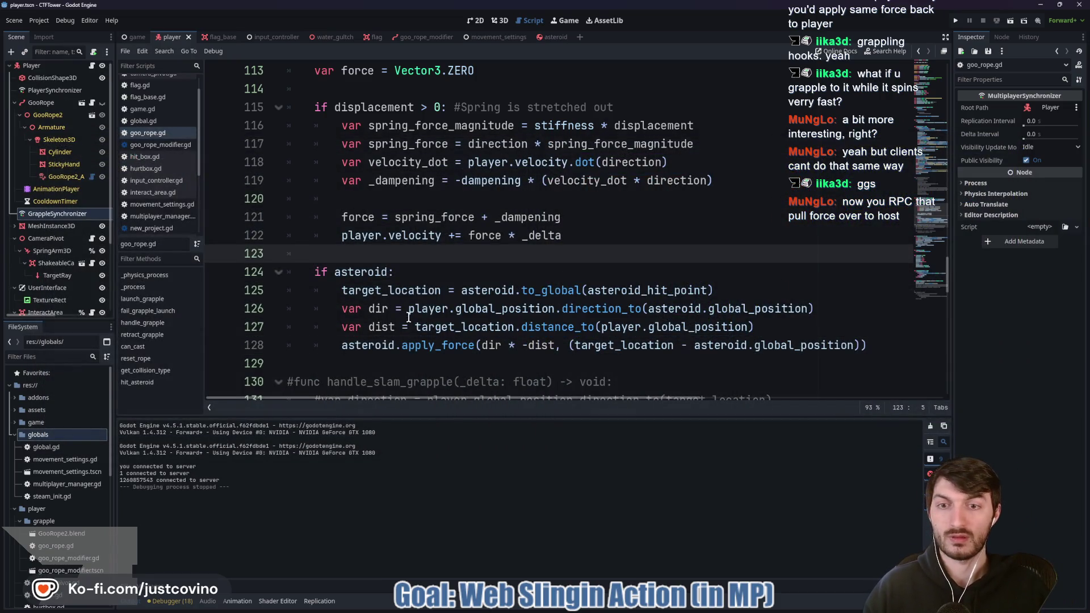
# Place the caret on the asteroid apply_force line in goo_rope.gd and review the surrounding code
pyautogui.click(482, 346)
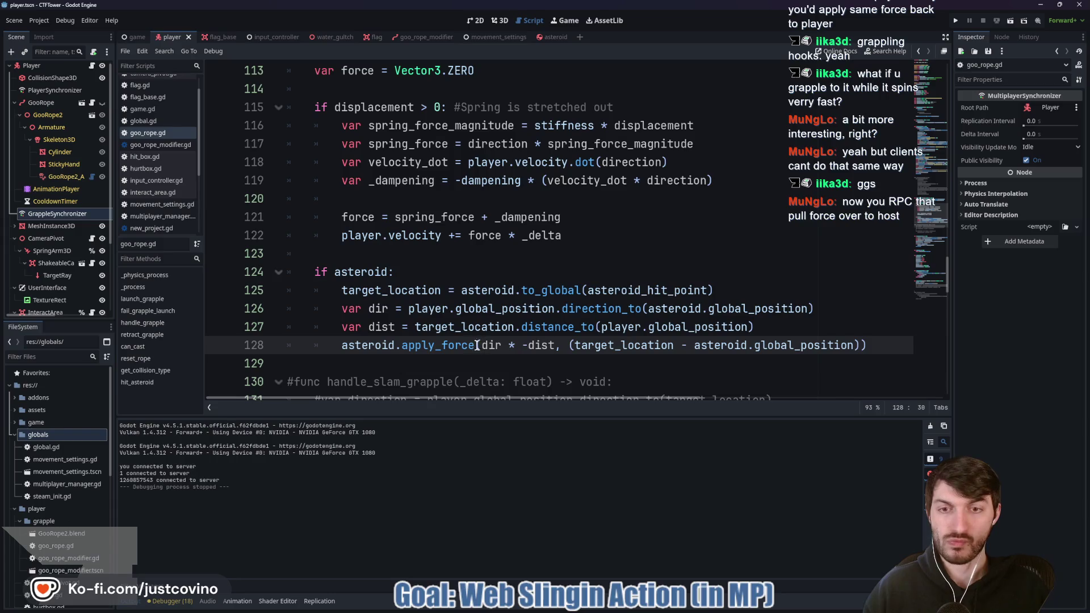
pyautogui.moveTo(528, 335)
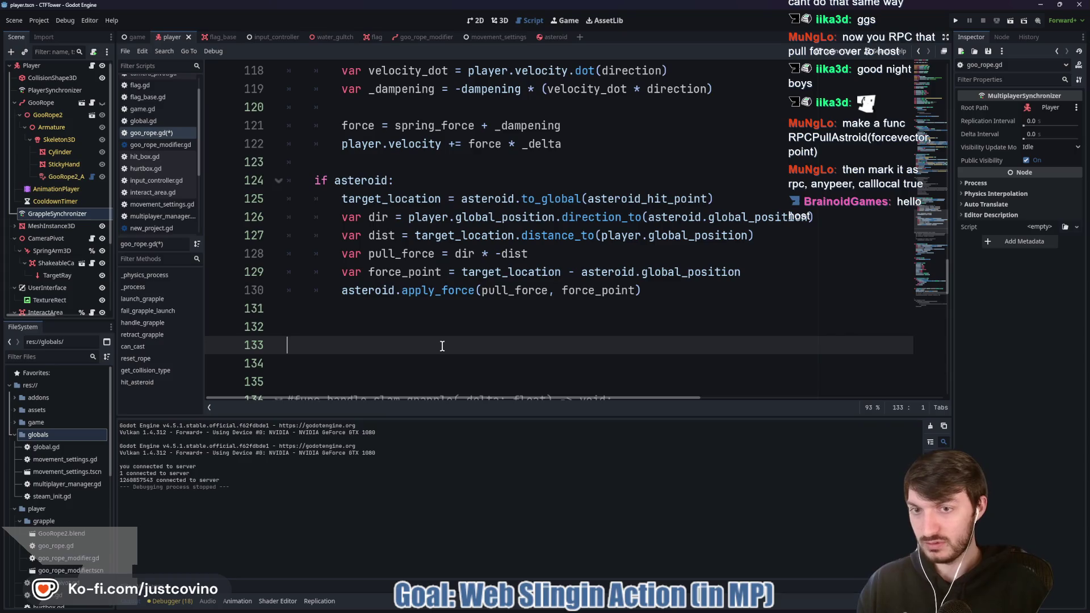
pyautogui.scroll(-5, 436, 348)
pyautogui.scroll(4, 424, 364)
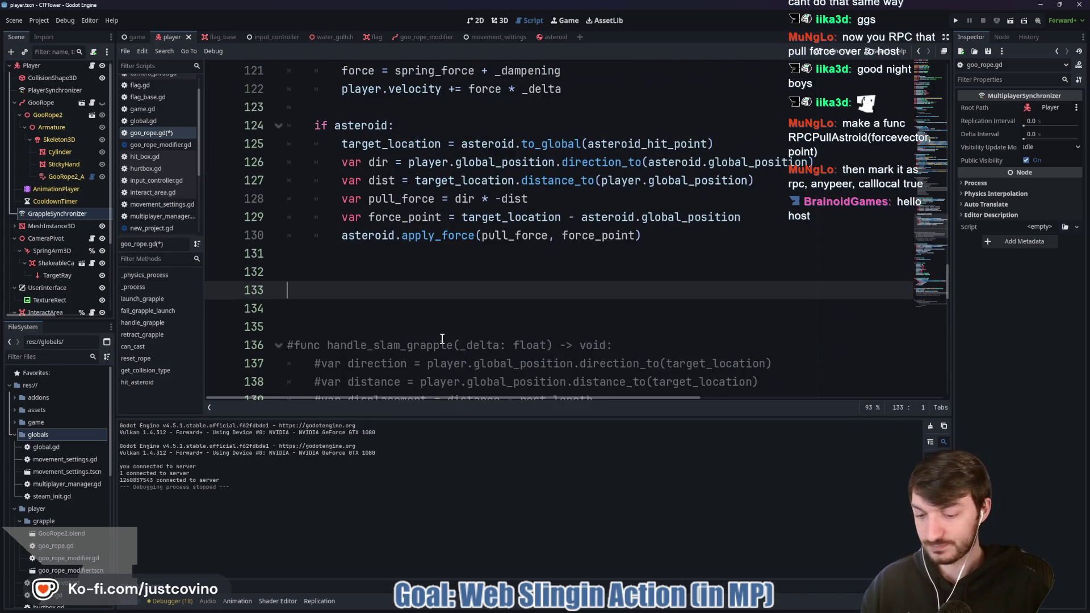
# Write the signature pull_asteroid(_force: Vector3, _point: Vector3) below the asteroid block
pyautogui.write('func')
pyautogui.press('Escape')
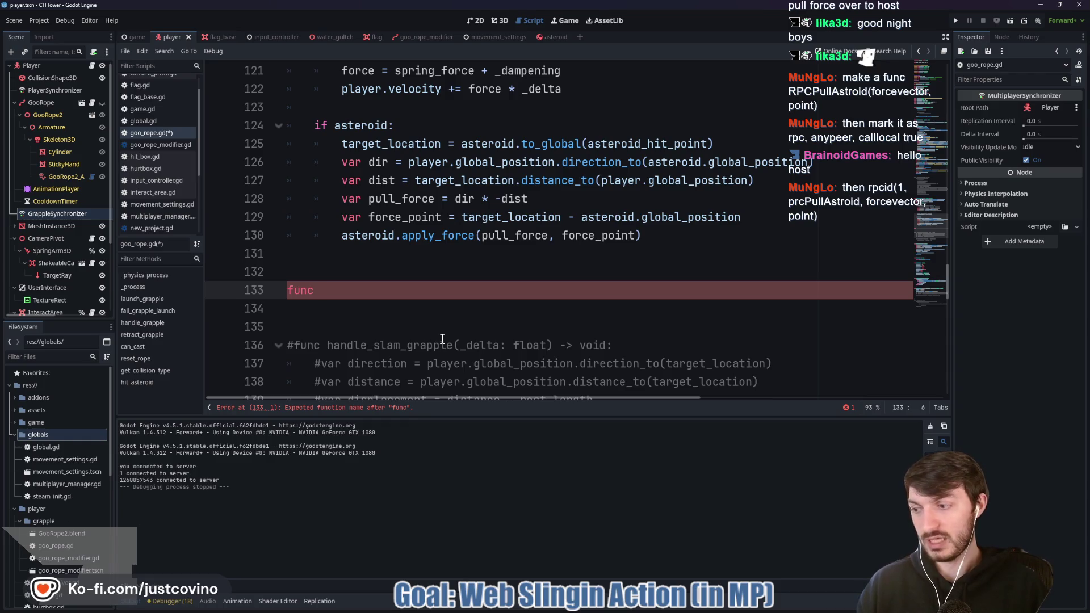
pyautogui.write('RPCP')
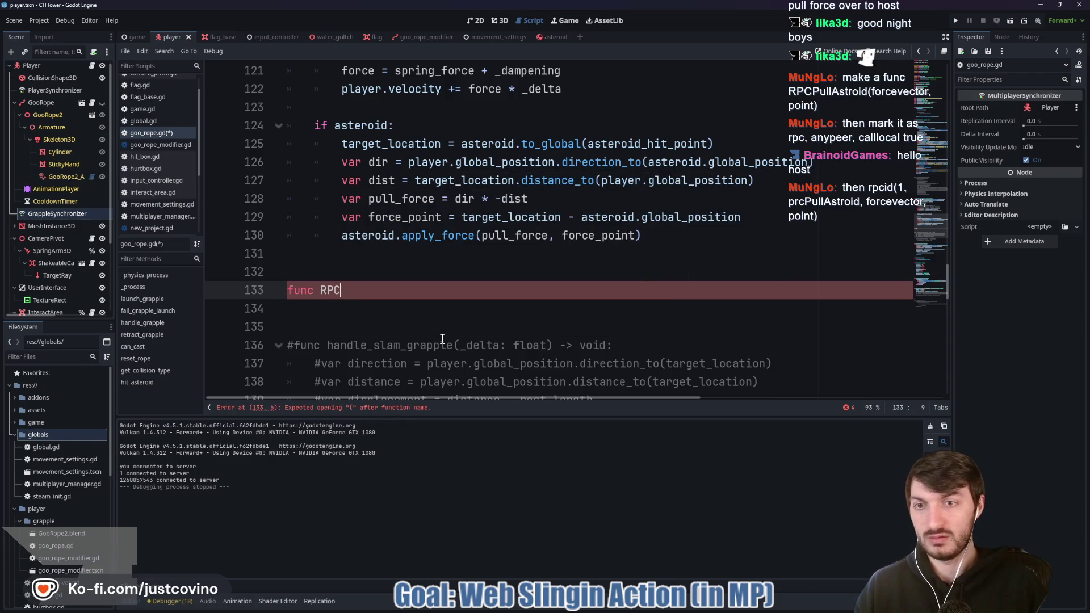
pyautogui.write('pull_asteroid(_')
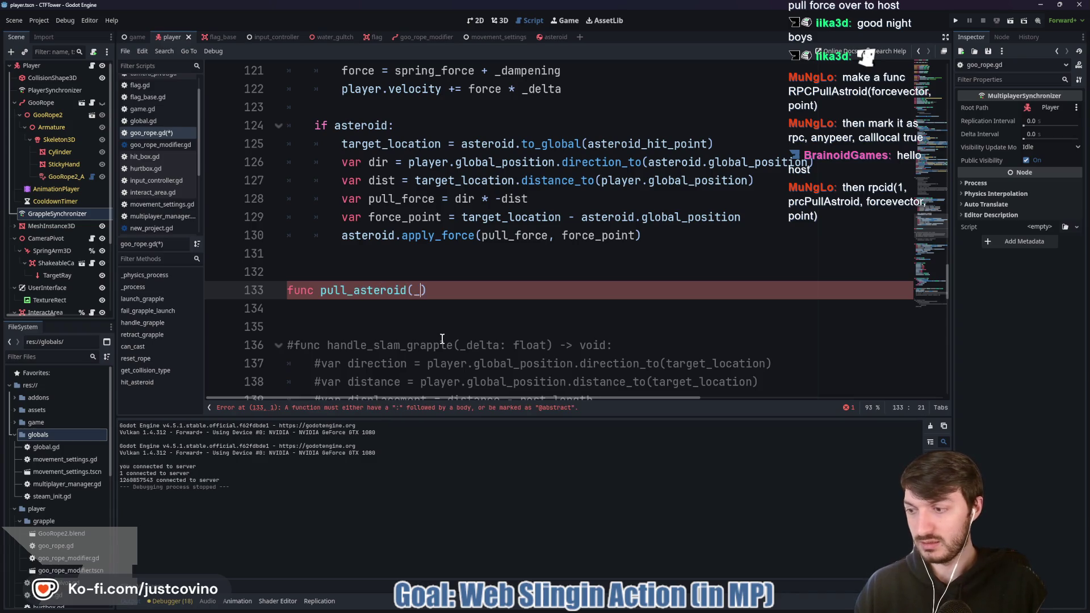
pyautogui.write('e, _po')
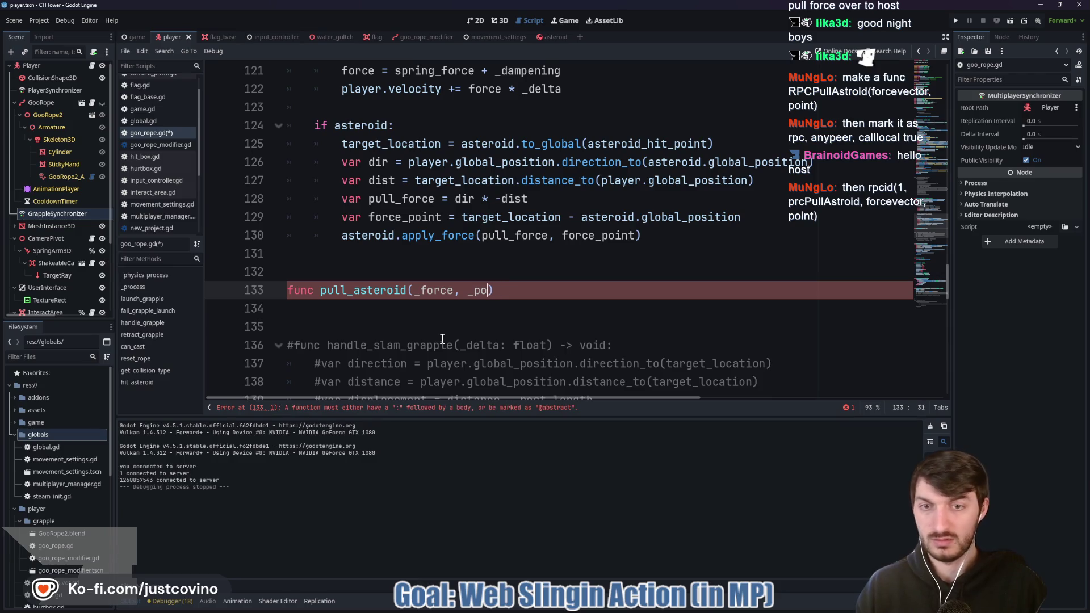
pyautogui.write('Vector3')
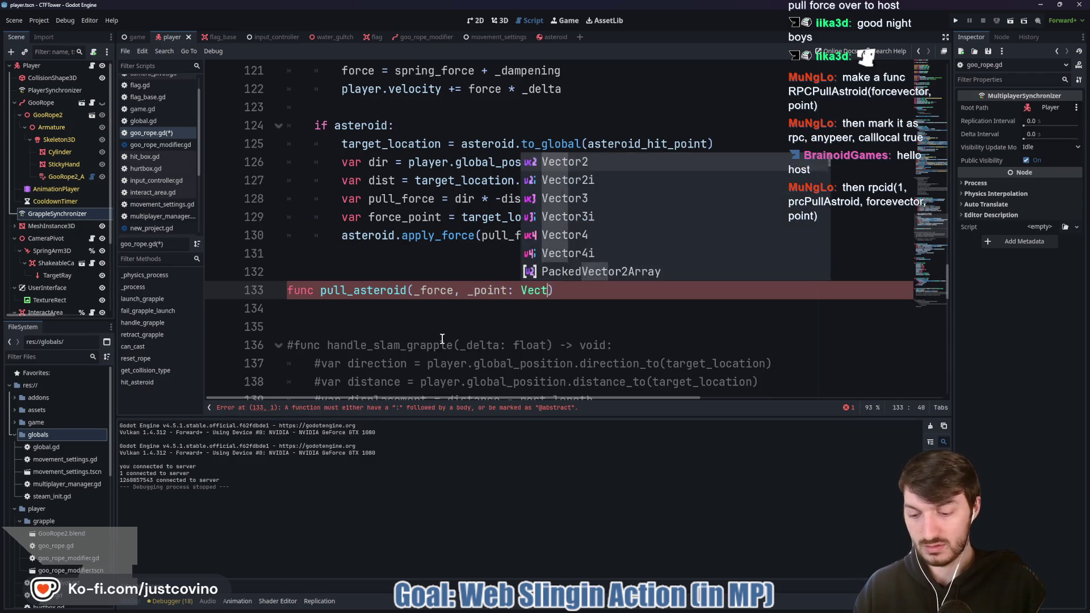
pyautogui.click(453, 291)
pyautogui.write(': Vector3')
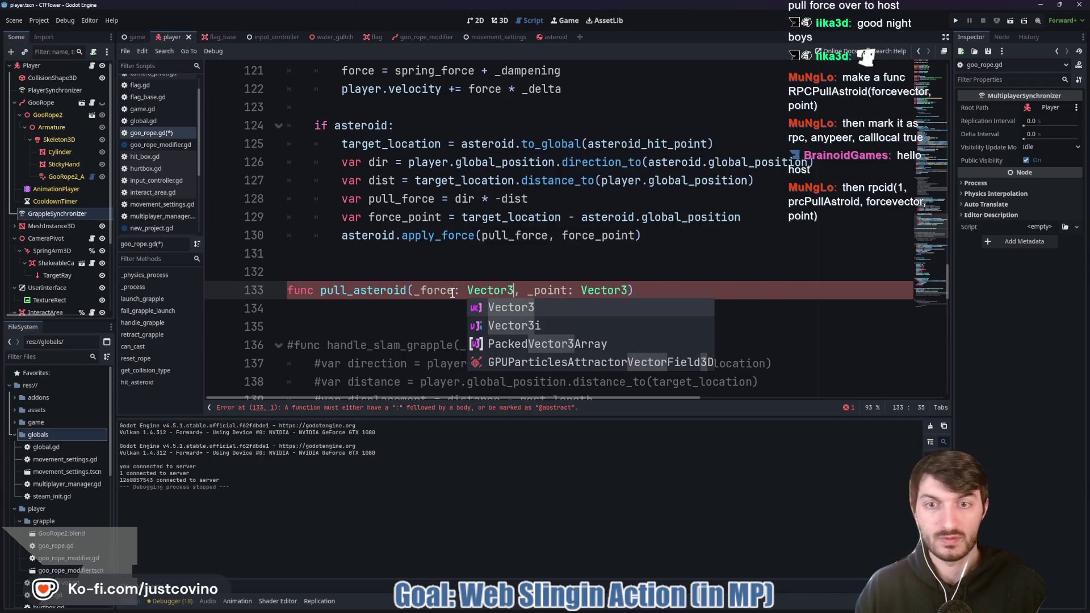
pyautogui.click(331, 271)
pyautogui.write('@rpc(')
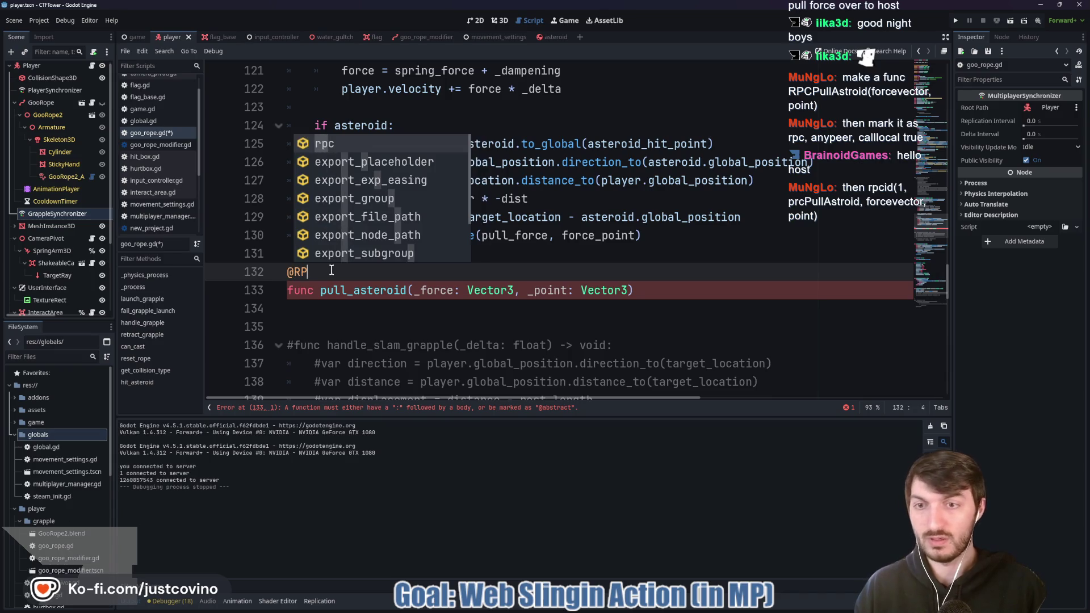
pyautogui.press('Return')
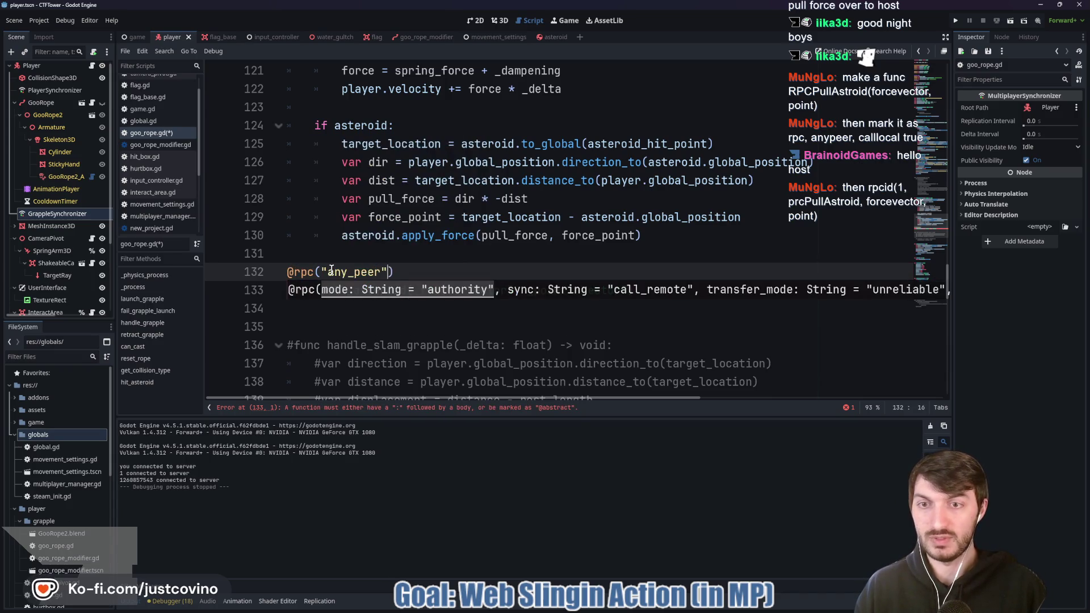
pyautogui.write(',')
pyautogui.press('Down')
pyautogui.press('Down')
pyautogui.press('Return')
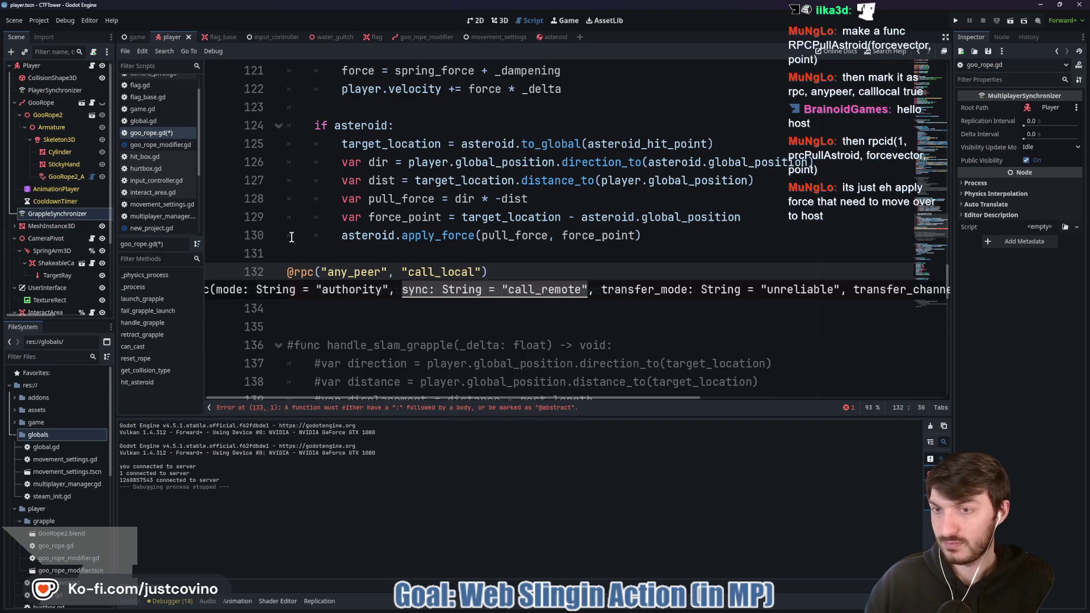
pyautogui.click(304, 253)
pyautogui.press('Return')
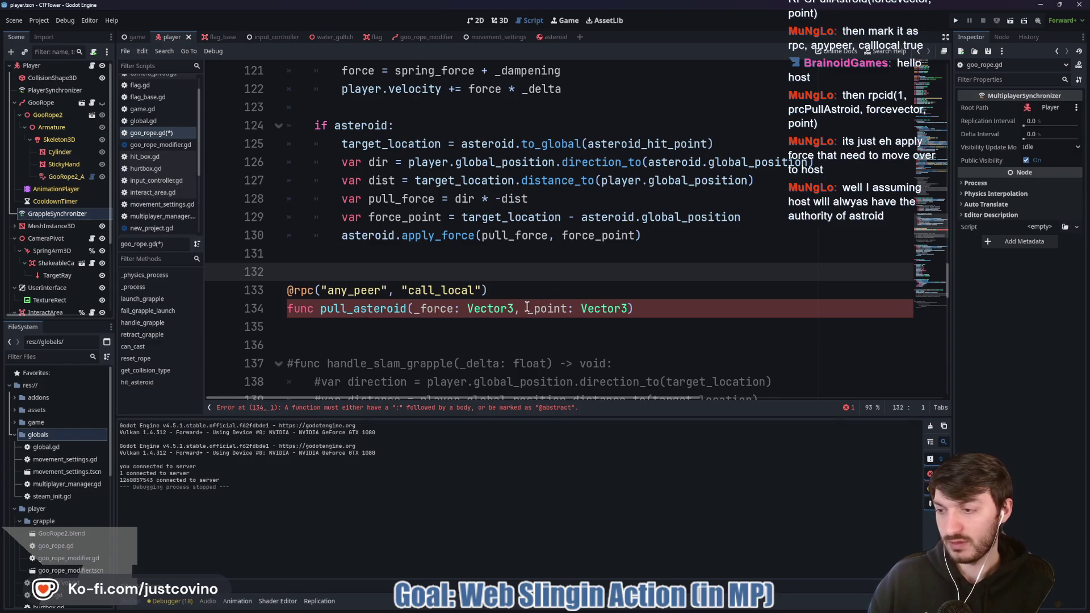
# Finish the signature with -> void: and open an empty indented body
pyautogui.click(648, 312)
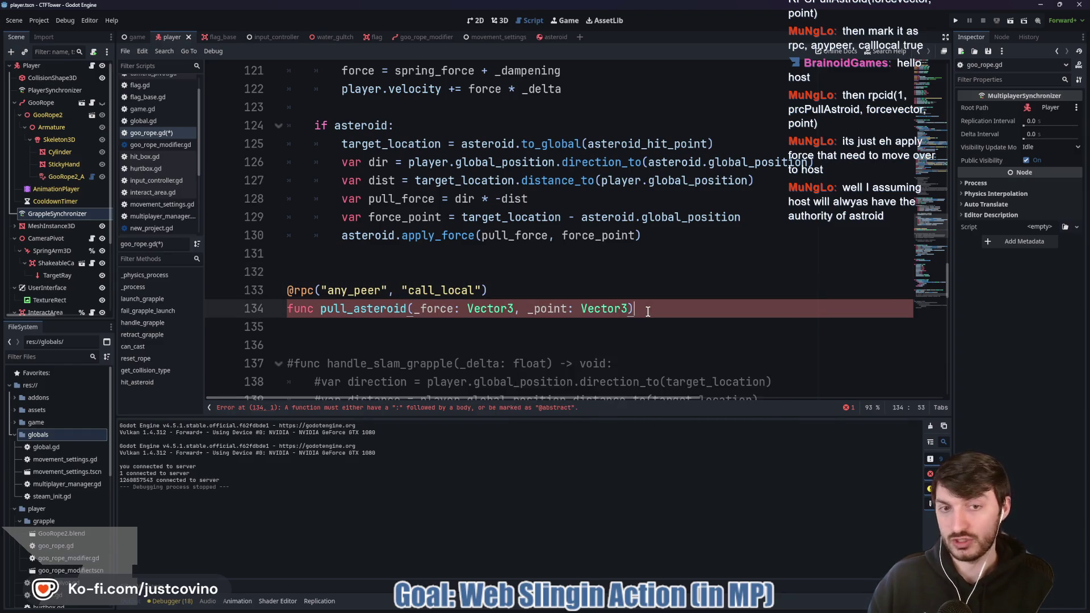
pyautogui.write('> void:')
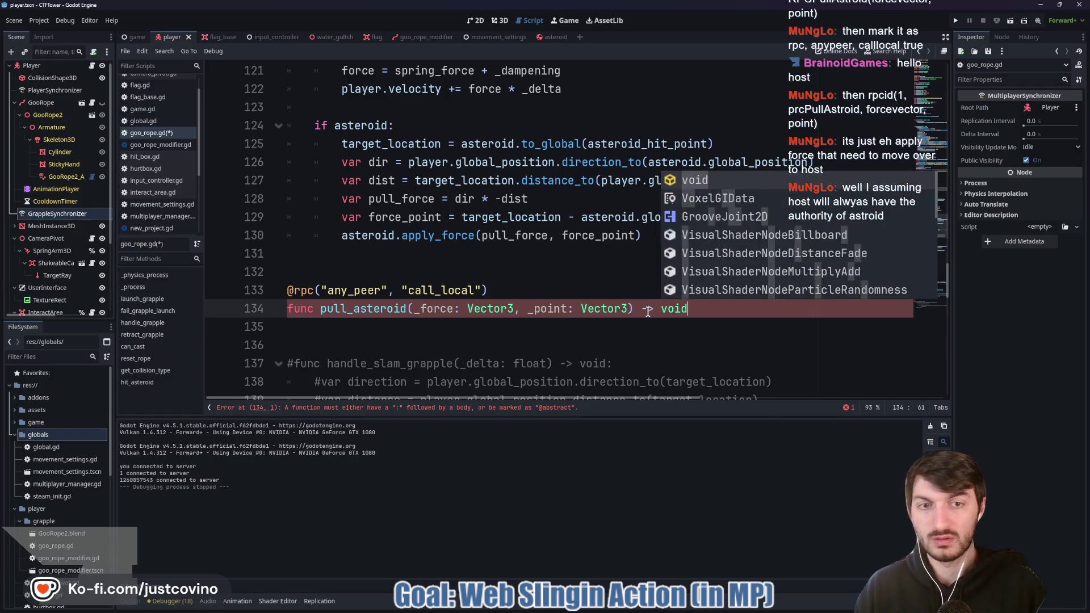
pyautogui.press('Return')
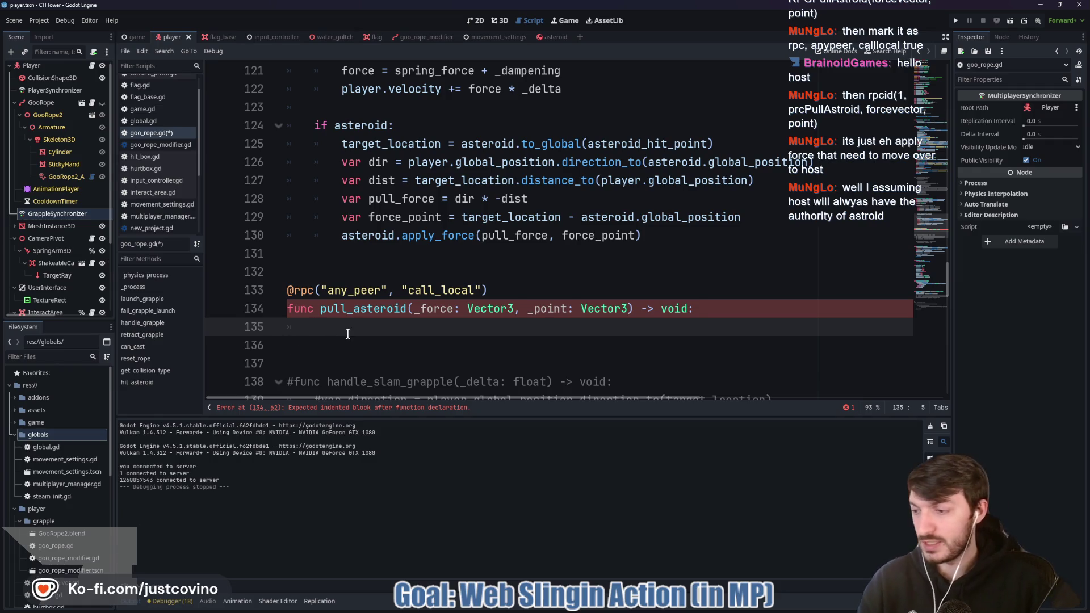
pyautogui.moveTo(342, 235); pyautogui.dragTo(640, 236)
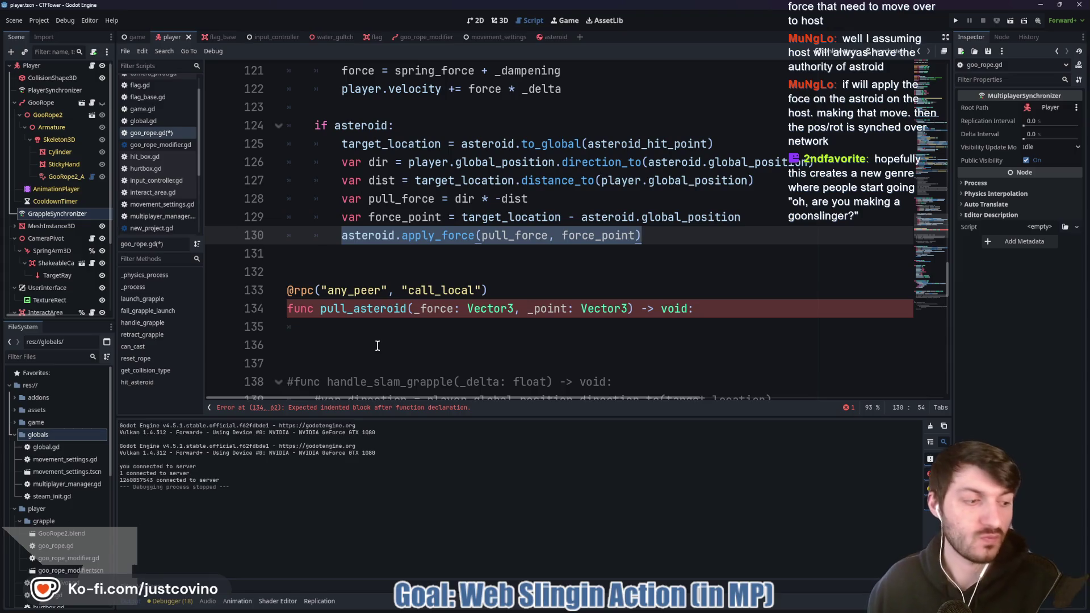
# Make pull_asteroid's body call asteroid.apply_force(_force, _point)
pyautogui.click(366, 332)
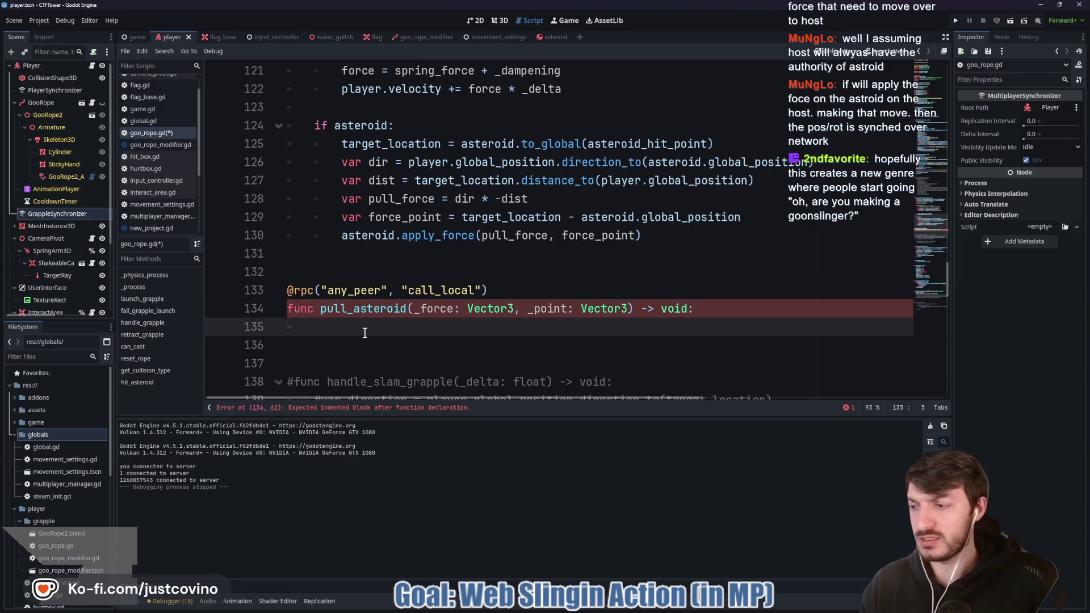
pyautogui.write('a')
pyautogui.press('Down')
pyautogui.press('Return')
pyautogui.write('.app')
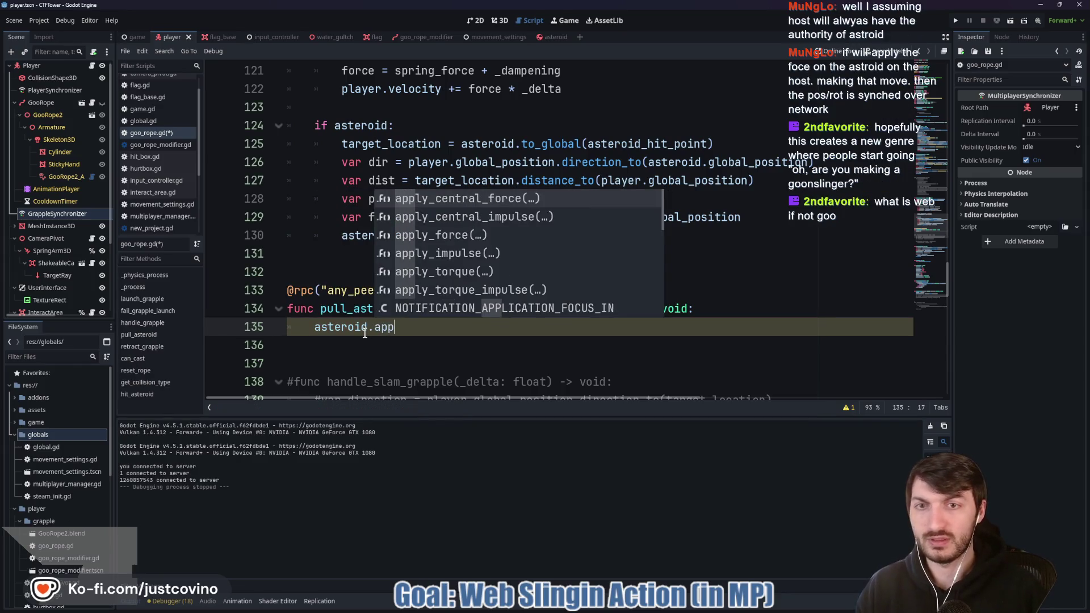
pyautogui.press('Down')
pyautogui.press('Down')
pyautogui.press('Return')
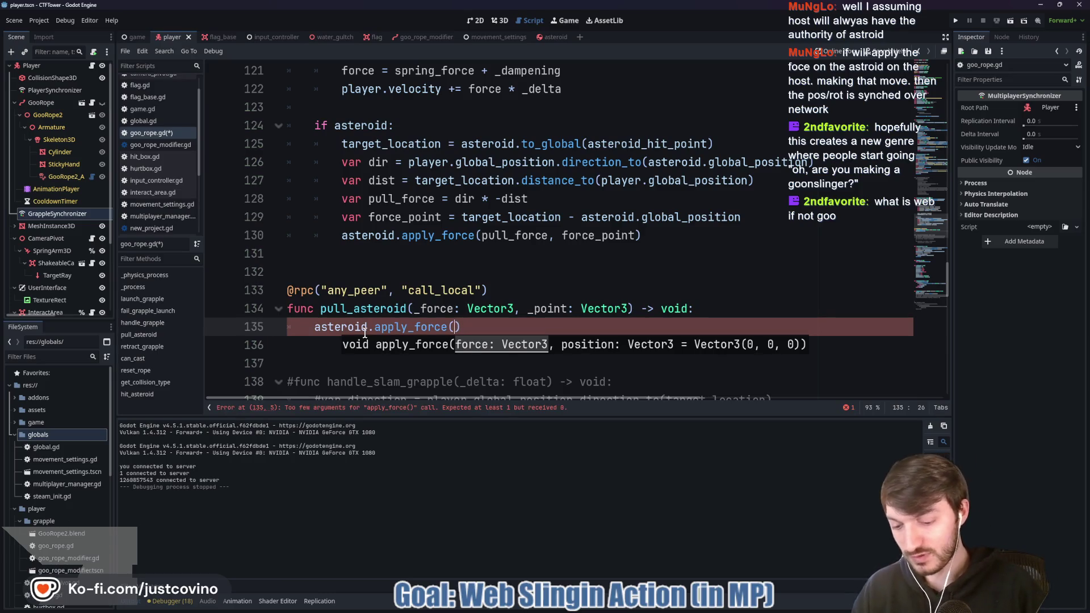
pyautogui.write('pu')
pyautogui.press('BackSpace')
pyautogui.press('BackSpace')
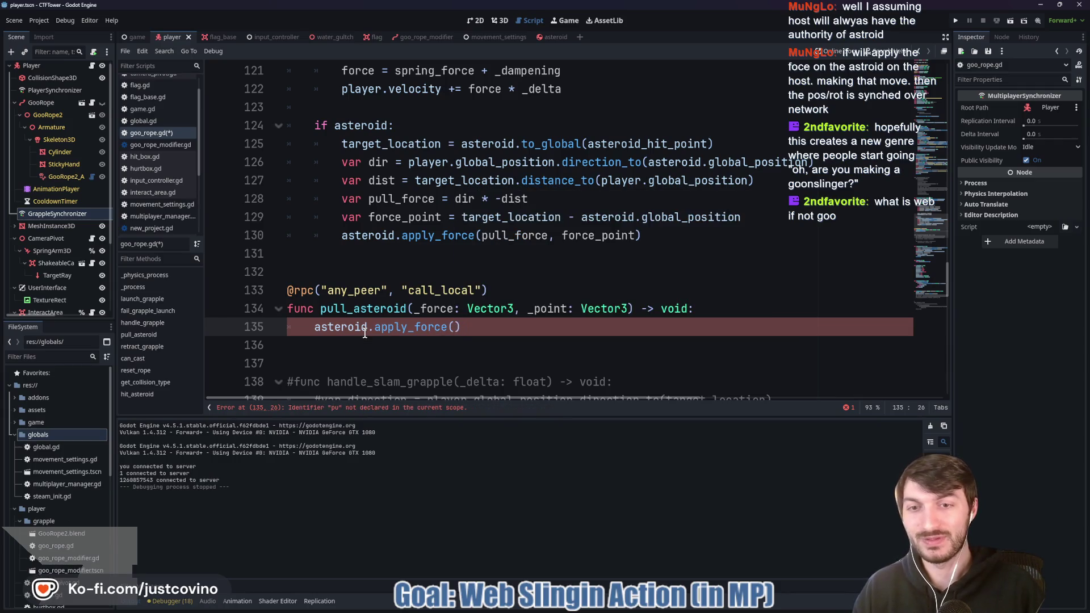
pyautogui.write('force, ')
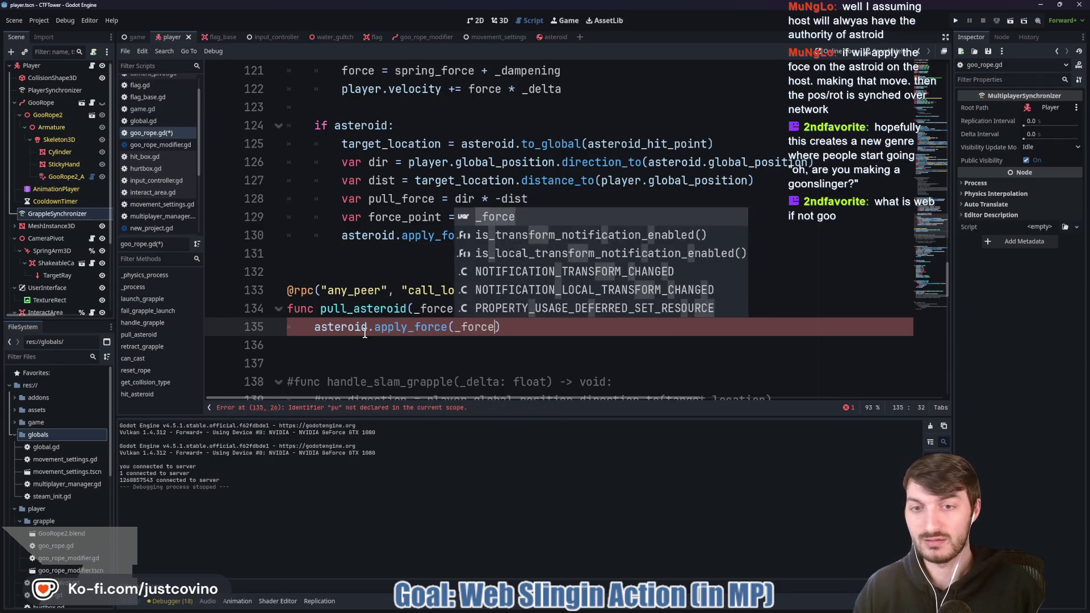
pyautogui.write('_point')
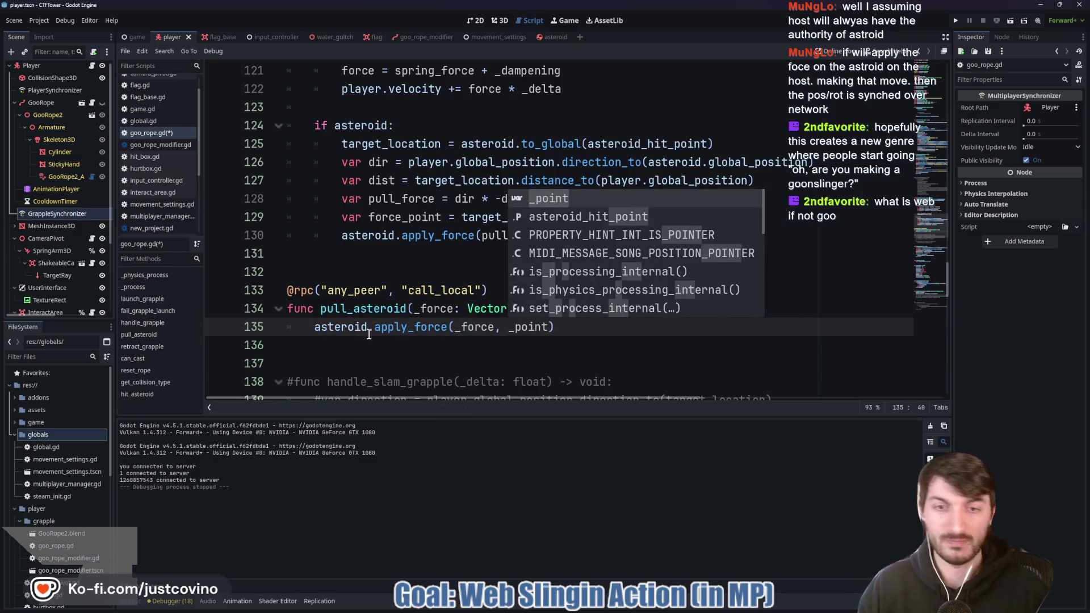
pyautogui.press('Escape')
pyautogui.press('Right')
pyautogui.moveTo(400, 239)
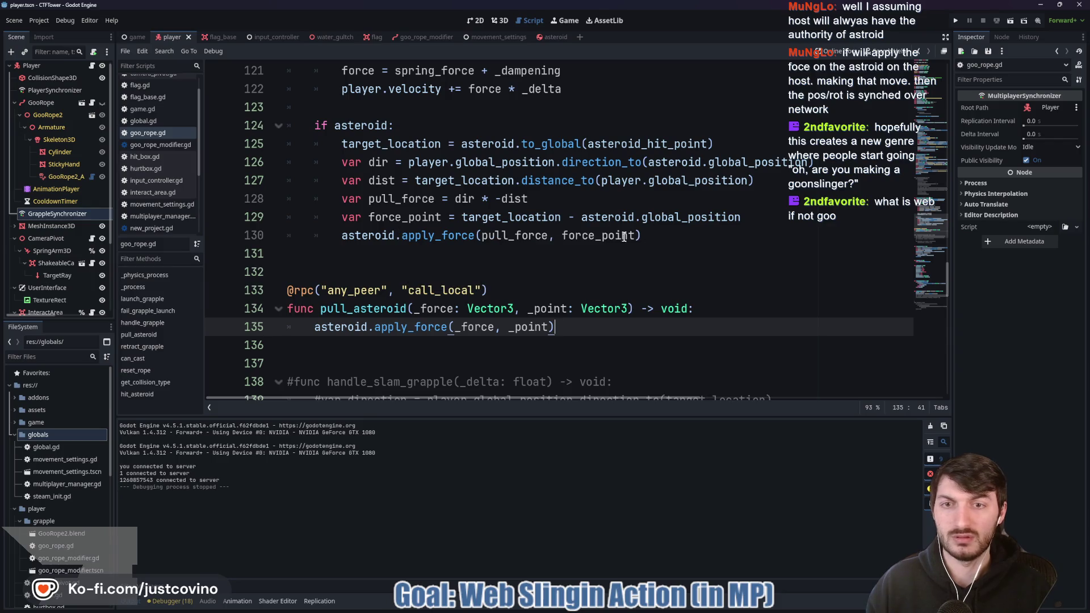
# Comment out the direct apply_force on line 130 and call pull_asteroid.rpc_id(1, pull_force, force_point) instead
pyautogui.click(338, 238)
pyautogui.hotkey('ctrl', 'k')
pyautogui.click(474, 254)
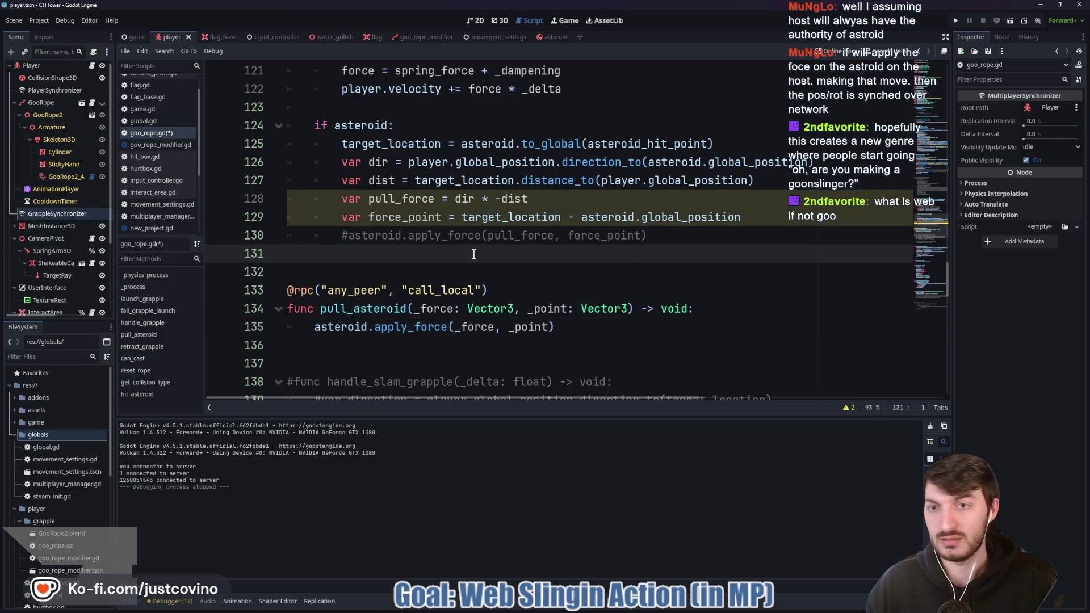
pyautogui.write('pu')
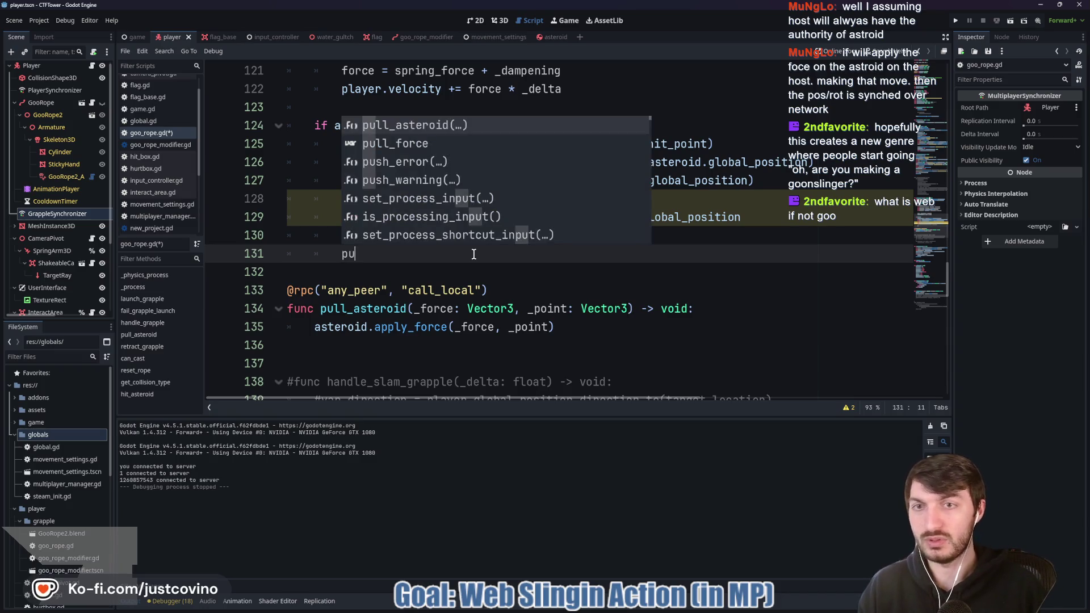
pyautogui.press('Return')
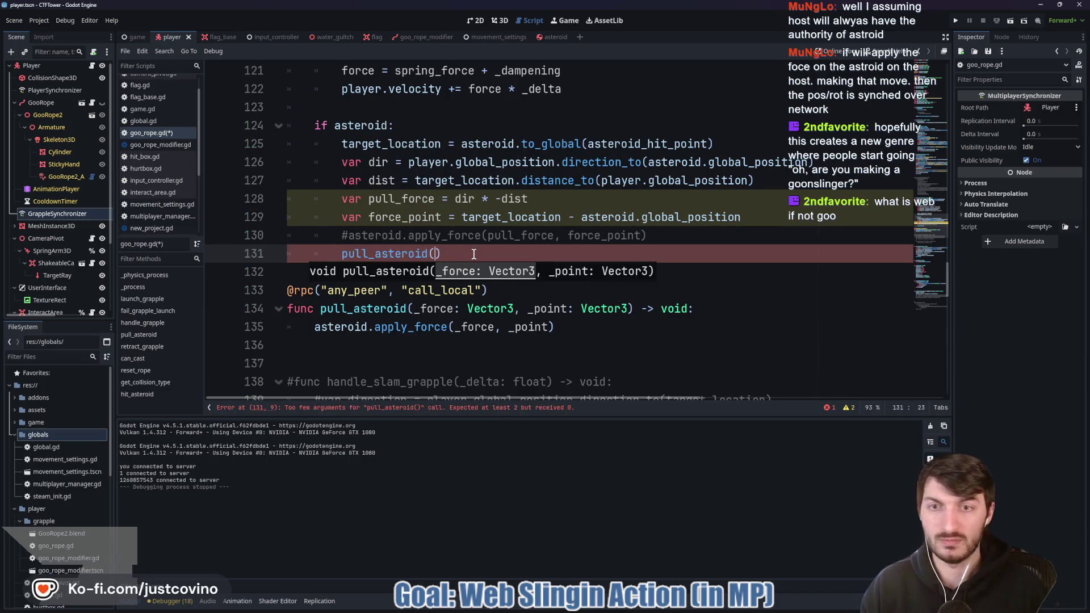
pyautogui.write('.rpc_id')
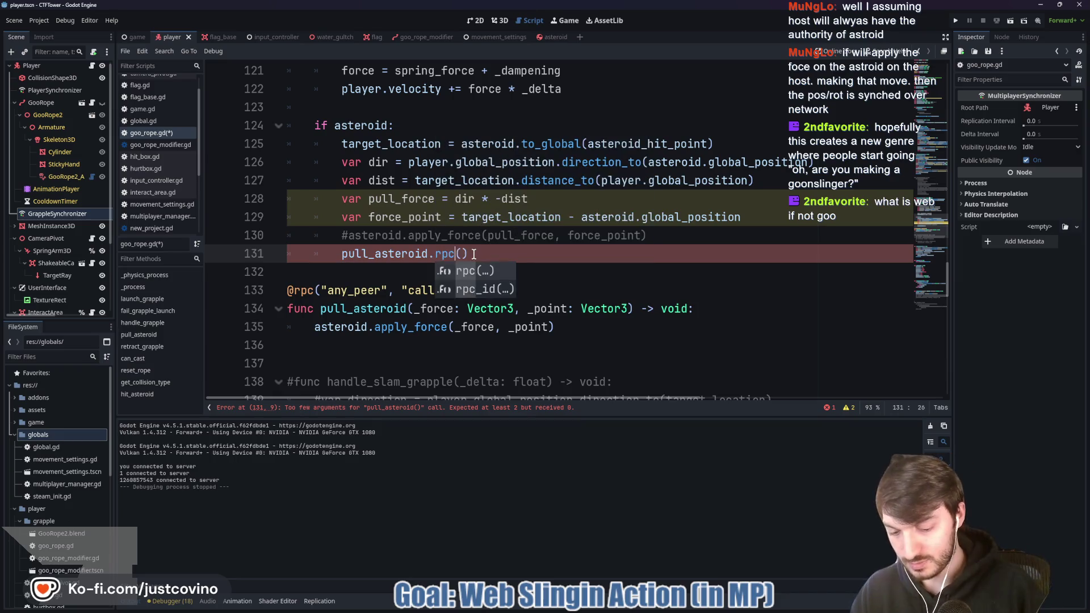
pyautogui.press('Return')
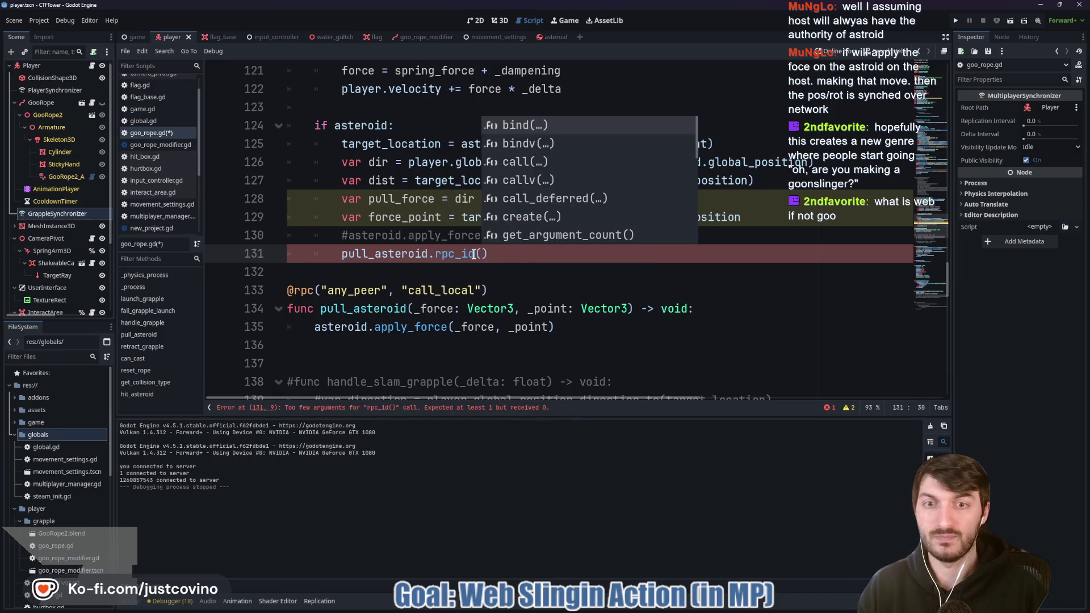
pyautogui.write('pull_force')
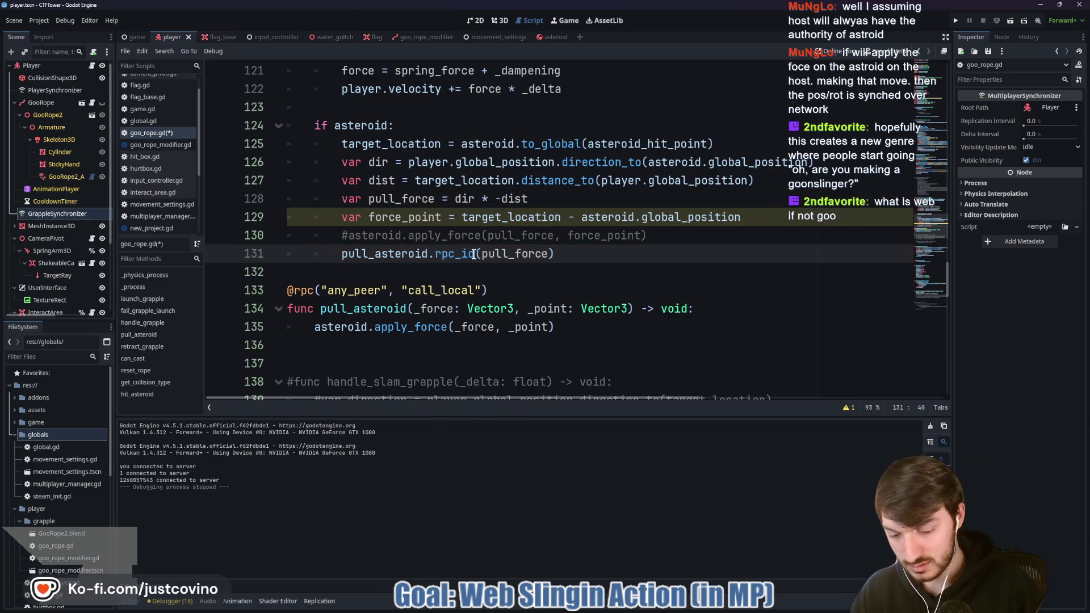
pyautogui.write(', force_point')
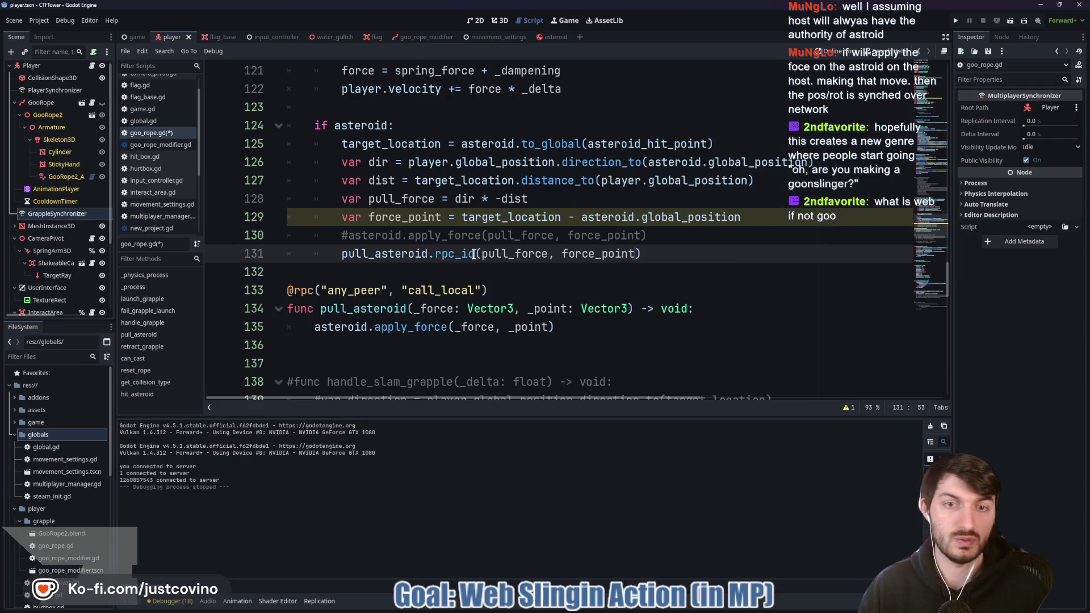
pyautogui.write('1,')
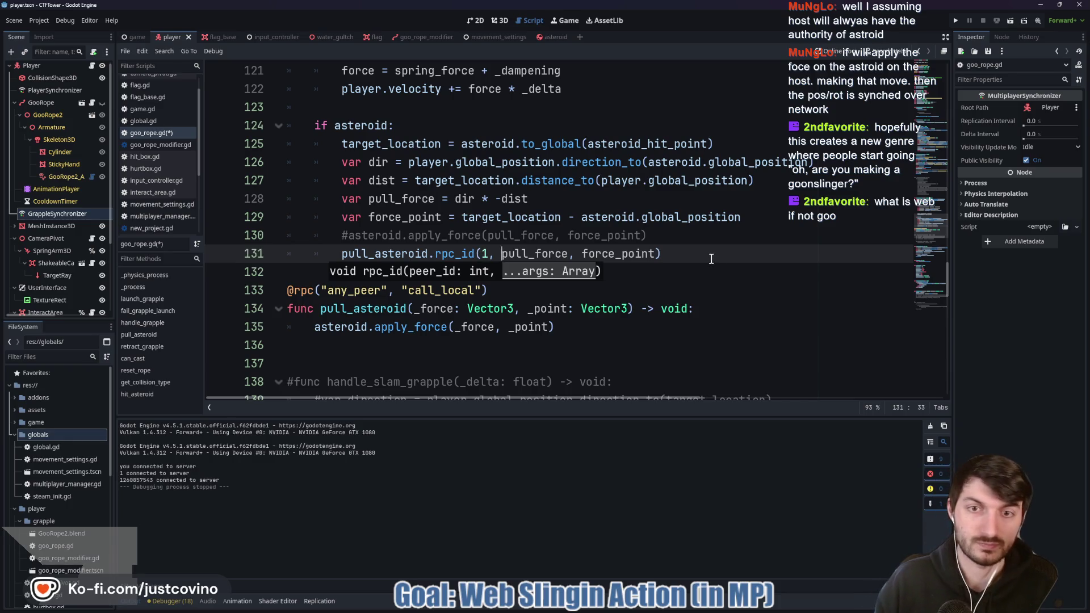
pyautogui.click(711, 258)
# Save goo_rope.gd, add a blank line after the call, and run the game with F5
pyautogui.hotkey('ctrl', 's')
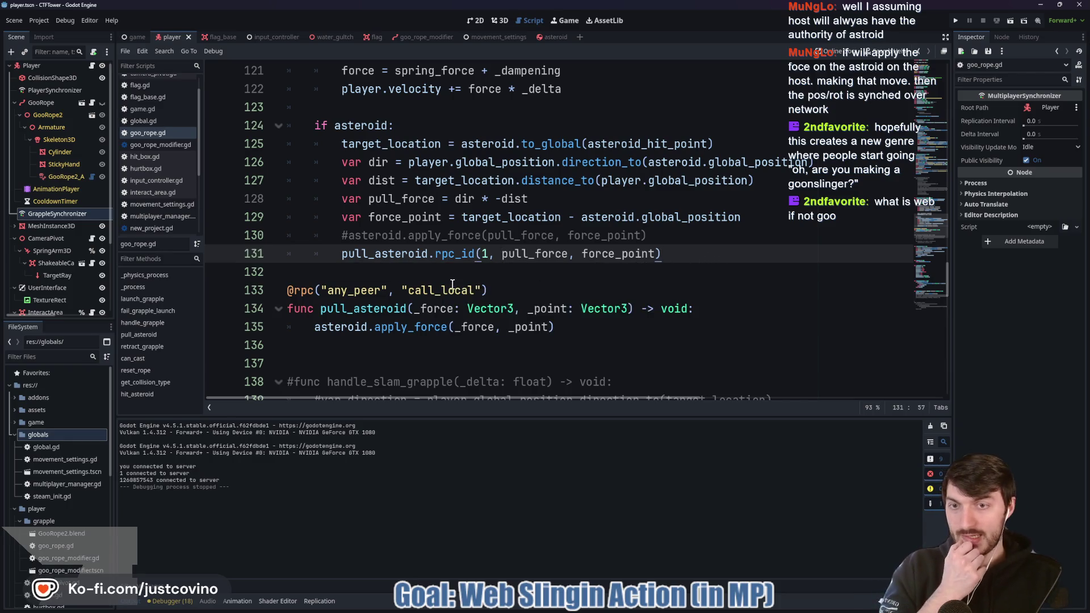
pyautogui.click(400, 275)
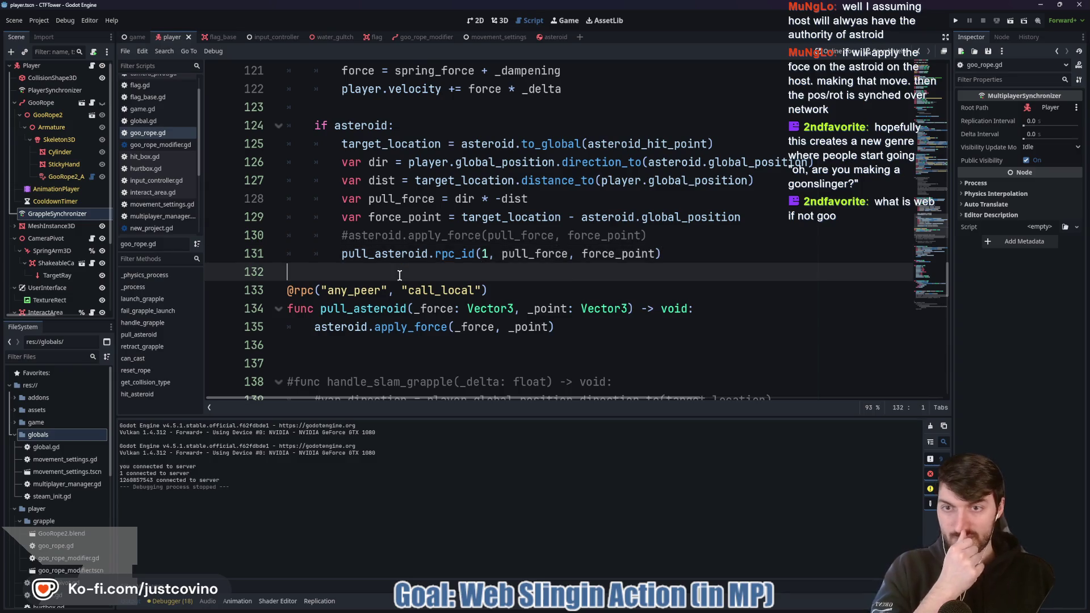
pyautogui.press('Return')
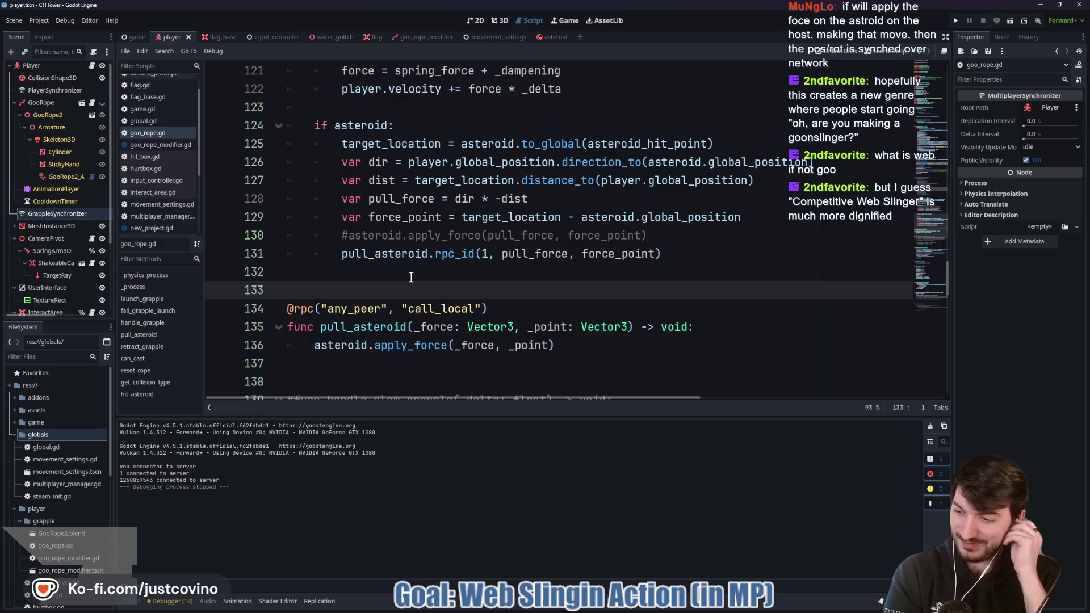
pyautogui.click(411, 276)
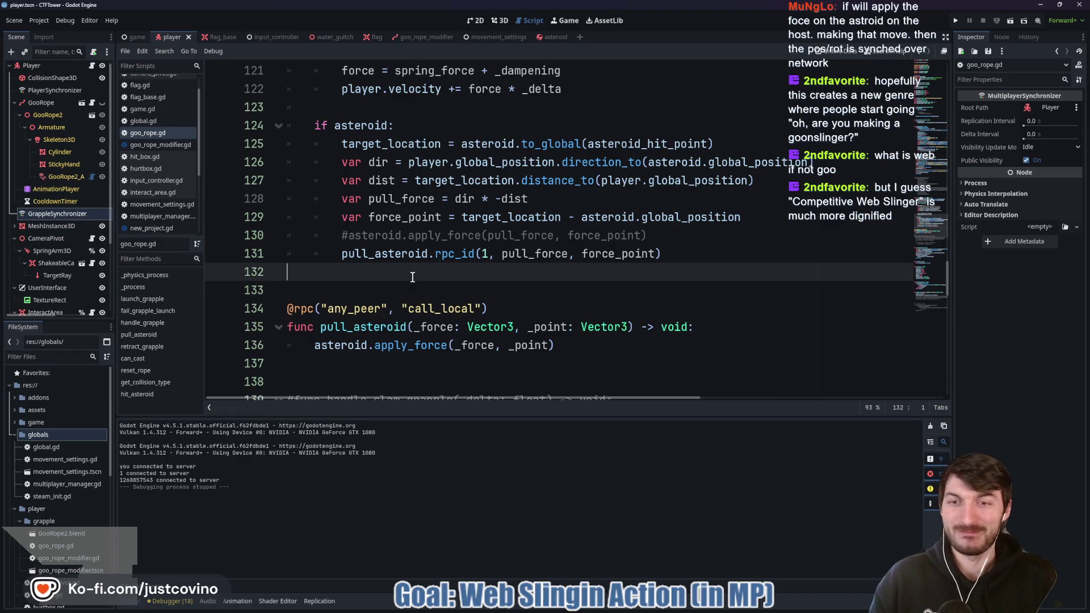
pyautogui.press('F5')
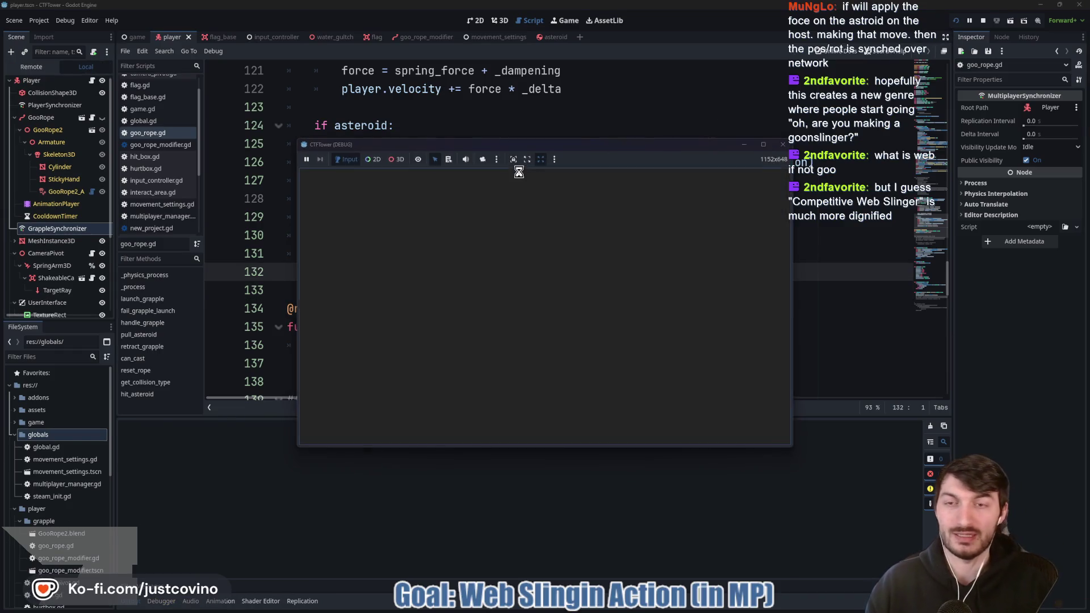
# Place the two game windows side by side, host in one, join from the other, and start the match
pyautogui.moveTo(501, 145); pyautogui.dragTo(218, 144)
pyautogui.moveTo(571, 160); pyautogui.dragTo(809, 154)
pyautogui.click(59, 405)
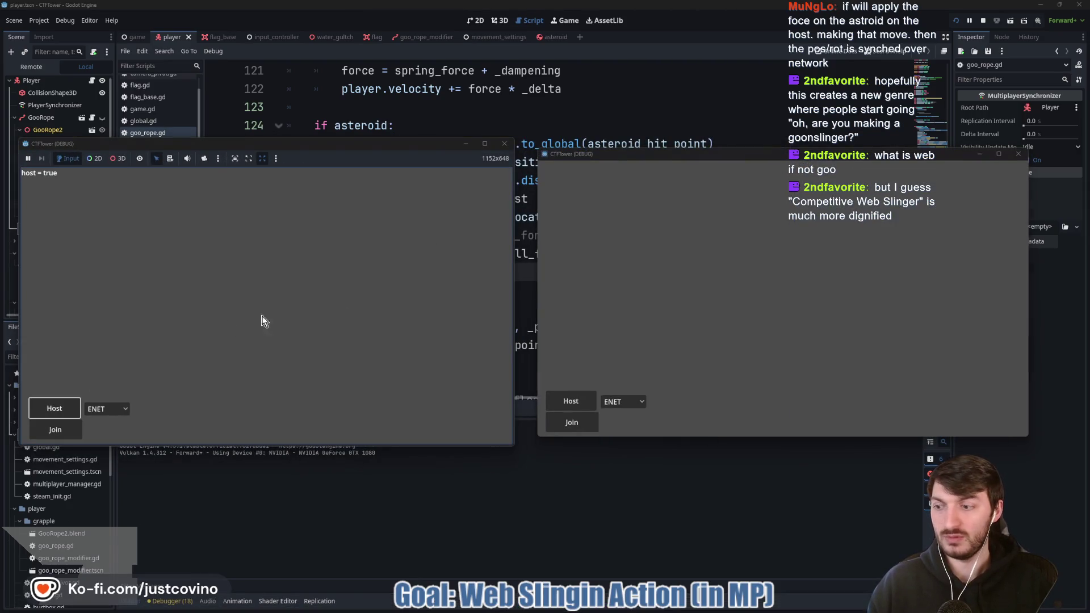
pyautogui.click(572, 429)
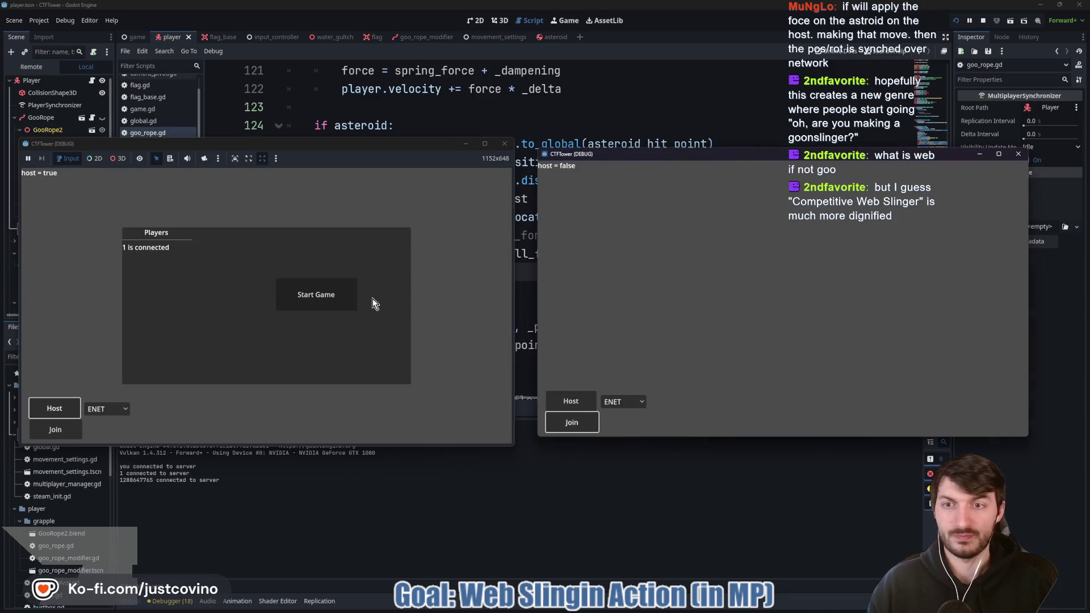
pyautogui.click(329, 294)
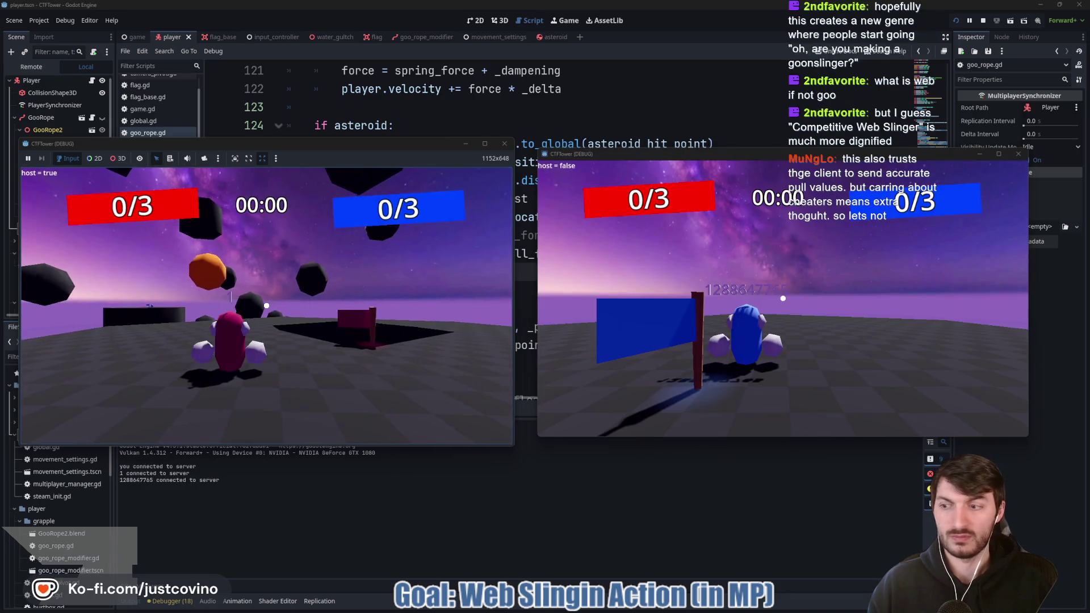
pyautogui.press('super')
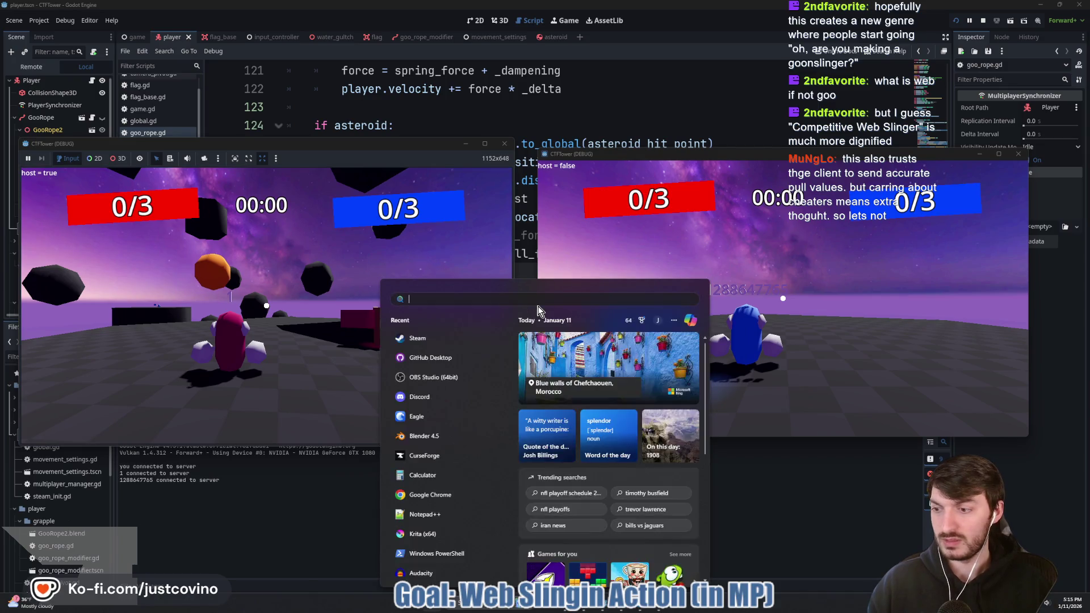
pyautogui.press('super')
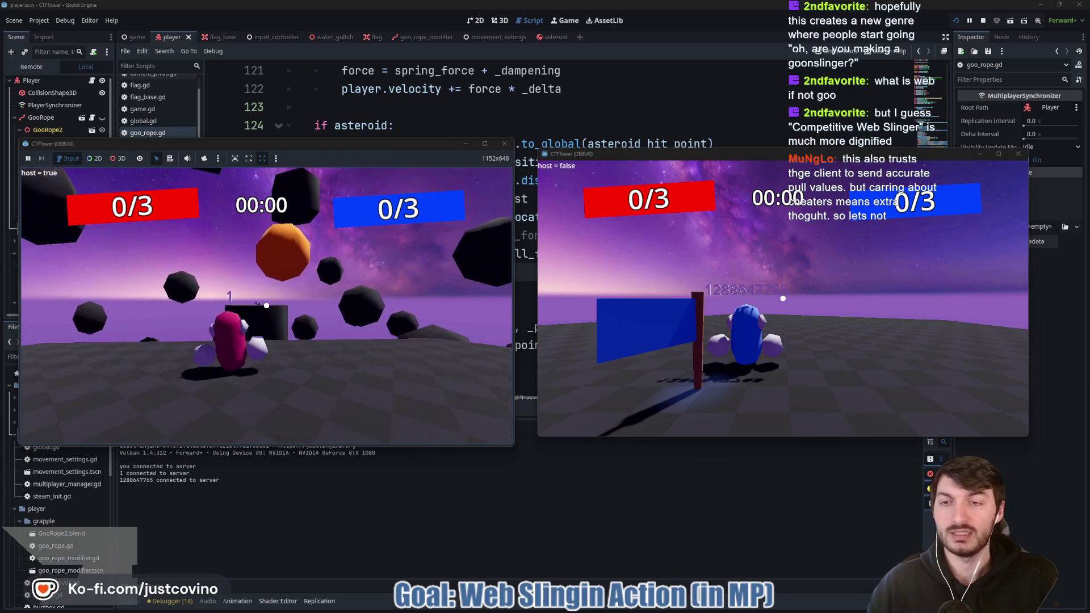
# Grapple the orange asteroid as host and client until the apply_force null-value error appears, then close the client
pyautogui.click(266, 305)
pyautogui.click(266, 305)
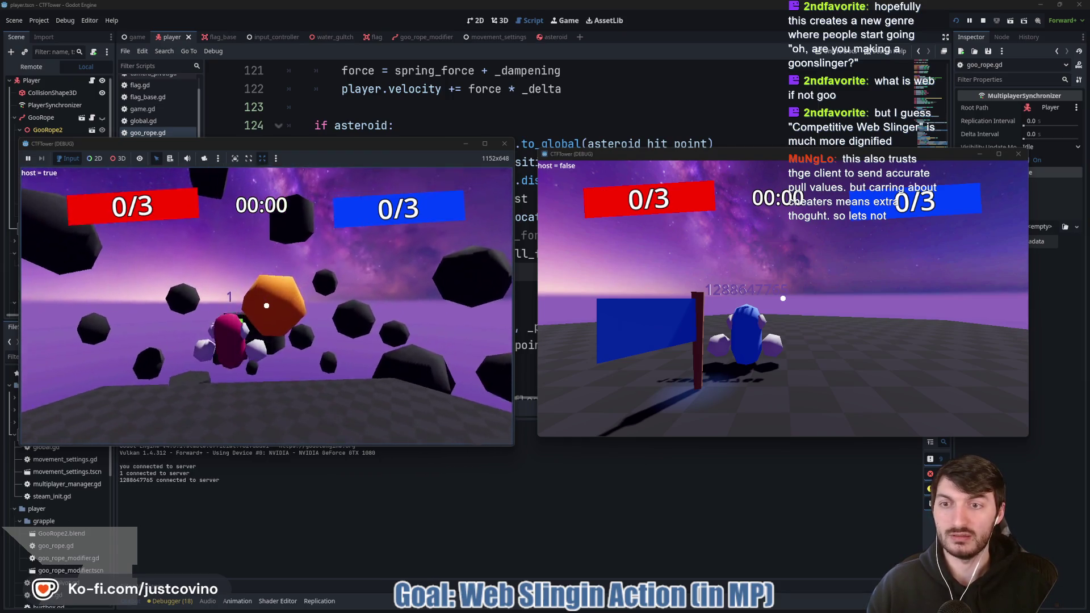
pyautogui.press('w')
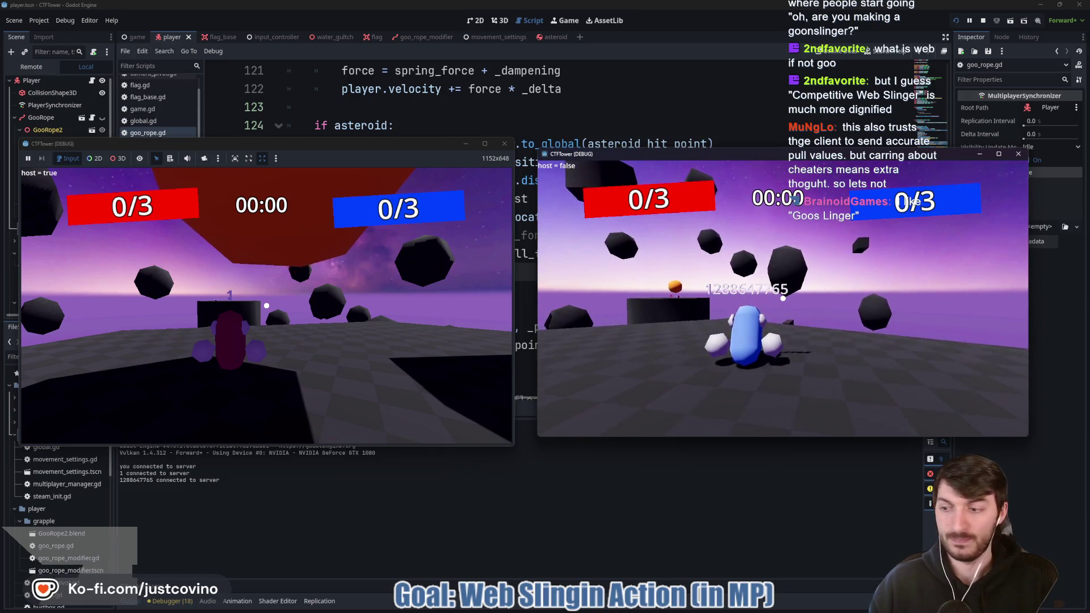
pyautogui.click(783, 297)
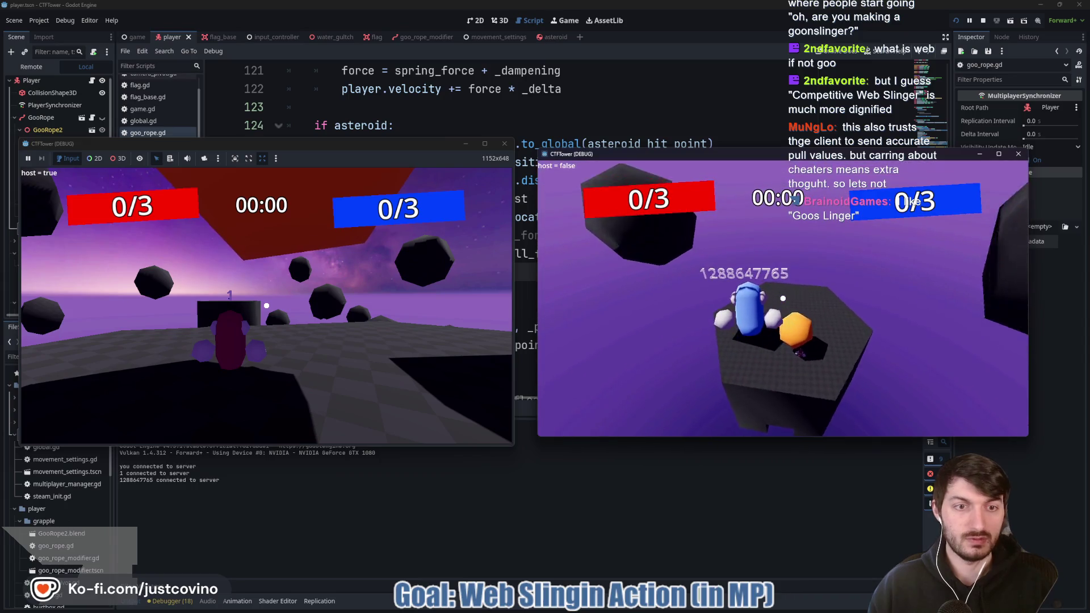
pyautogui.click(783, 298)
pyautogui.click(783, 298)
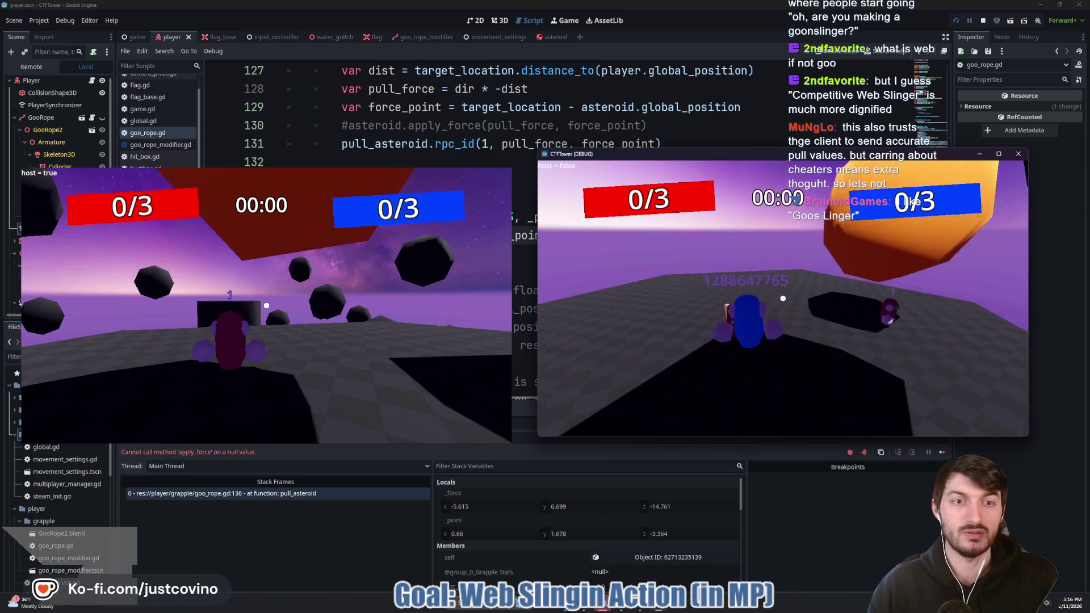
pyautogui.click(783, 298)
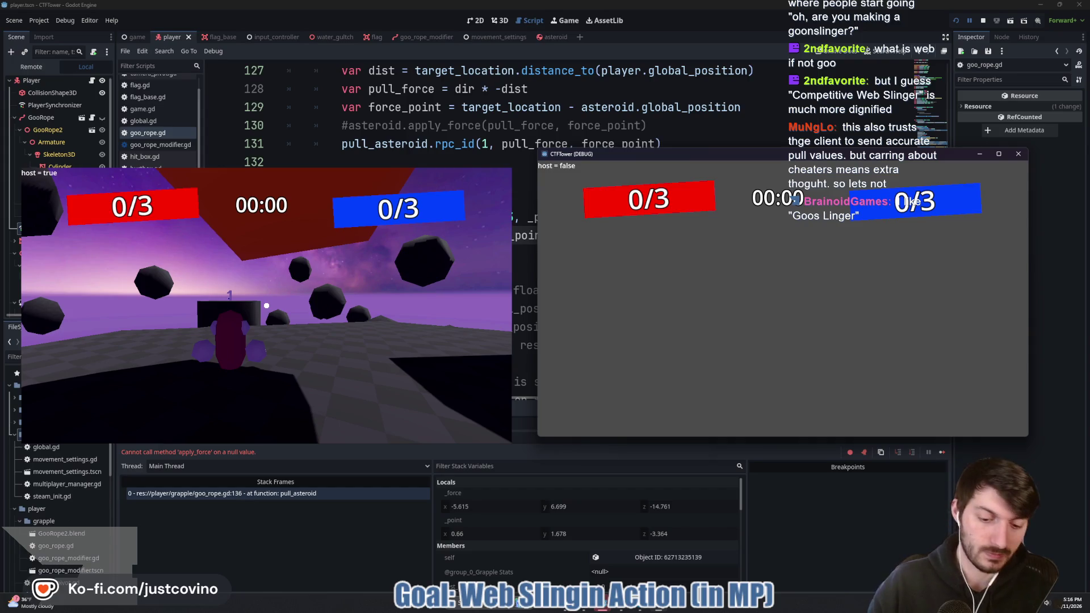
pyautogui.hotkey('alt', 'F4')
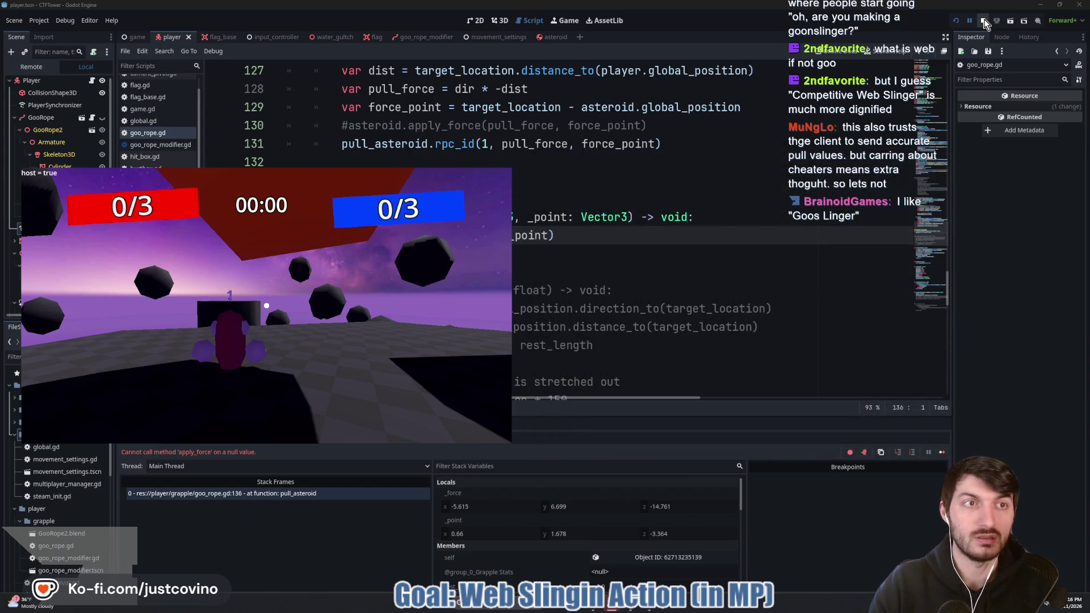
# Stop the game, show the debugger's errors list, and select 'asteroid' on line 136
pyautogui.click(984, 22)
pyautogui.click(517, 258)
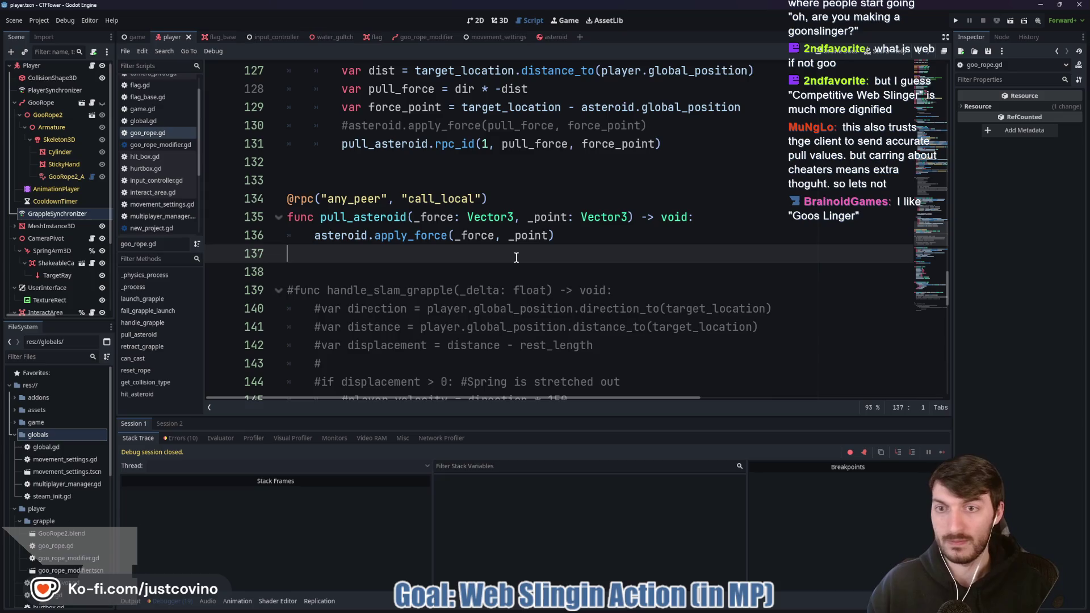
pyautogui.click(195, 438)
pyautogui.press('Up')
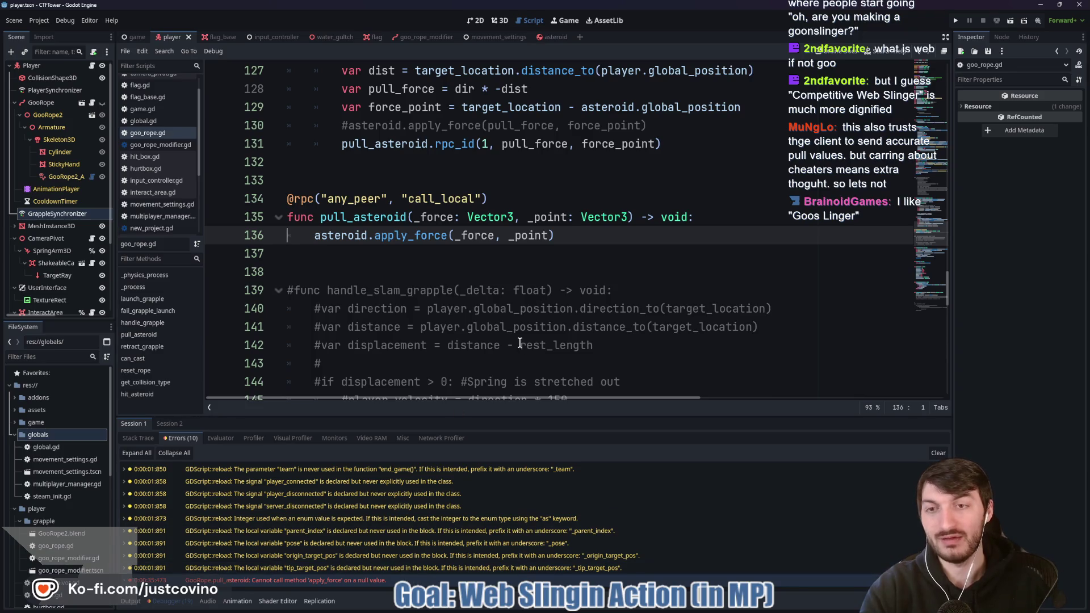
pyautogui.doubleClick(348, 236)
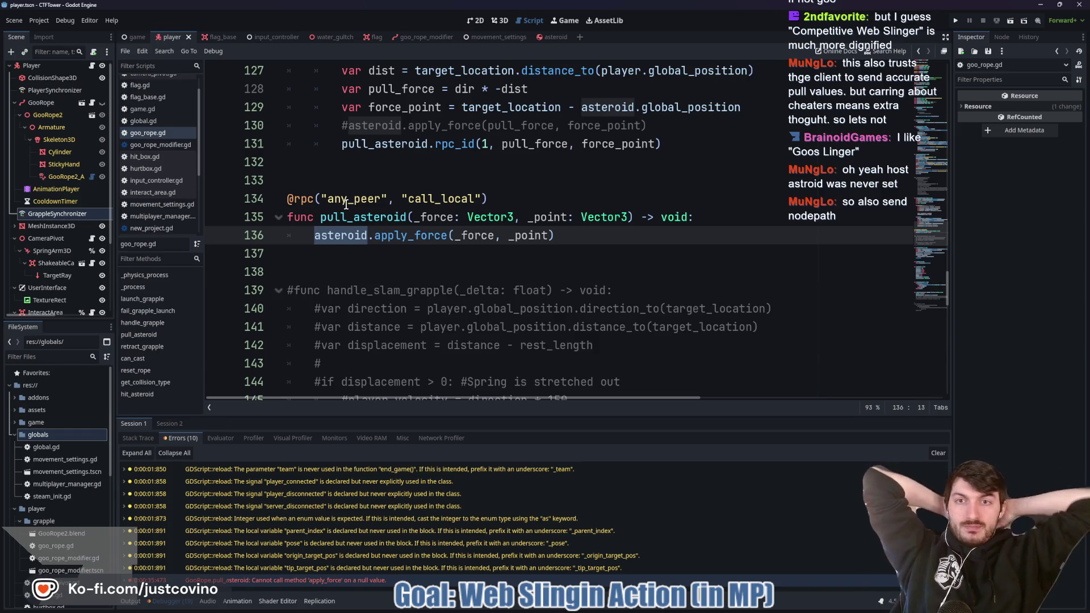
# Add an asteroid_path parameter typed NodePath to pull_asteroid
pyautogui.click(413, 218)
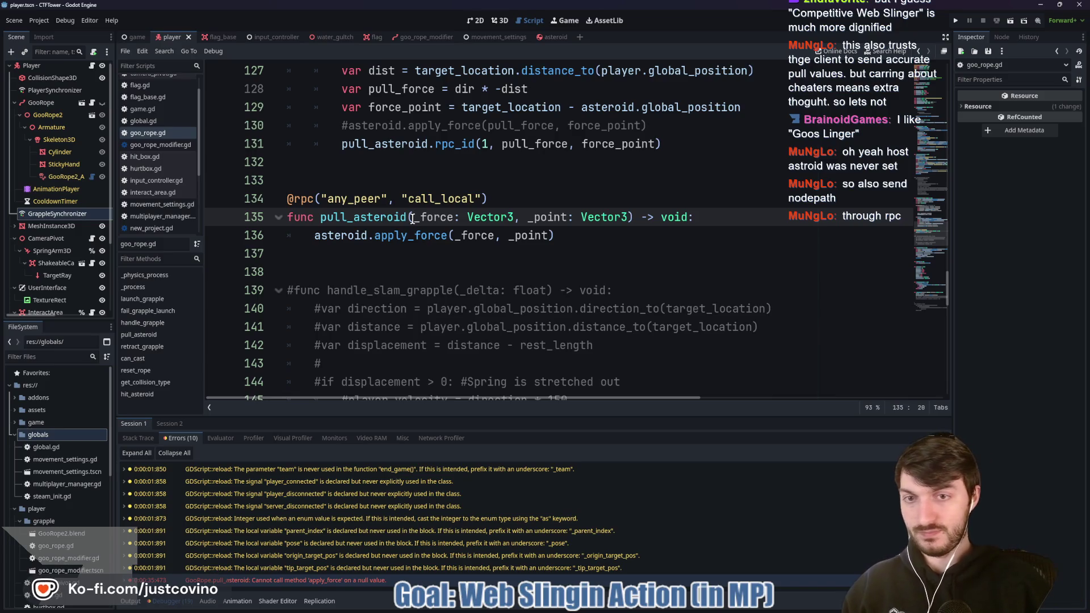
pyautogui.write('asteroid_pa')
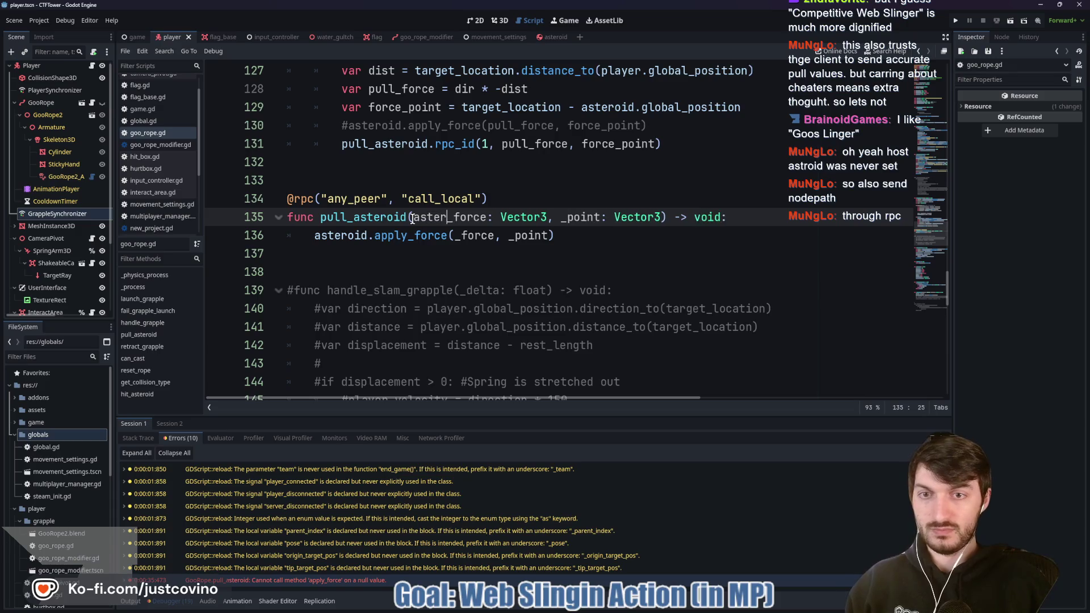
pyautogui.write('th,')
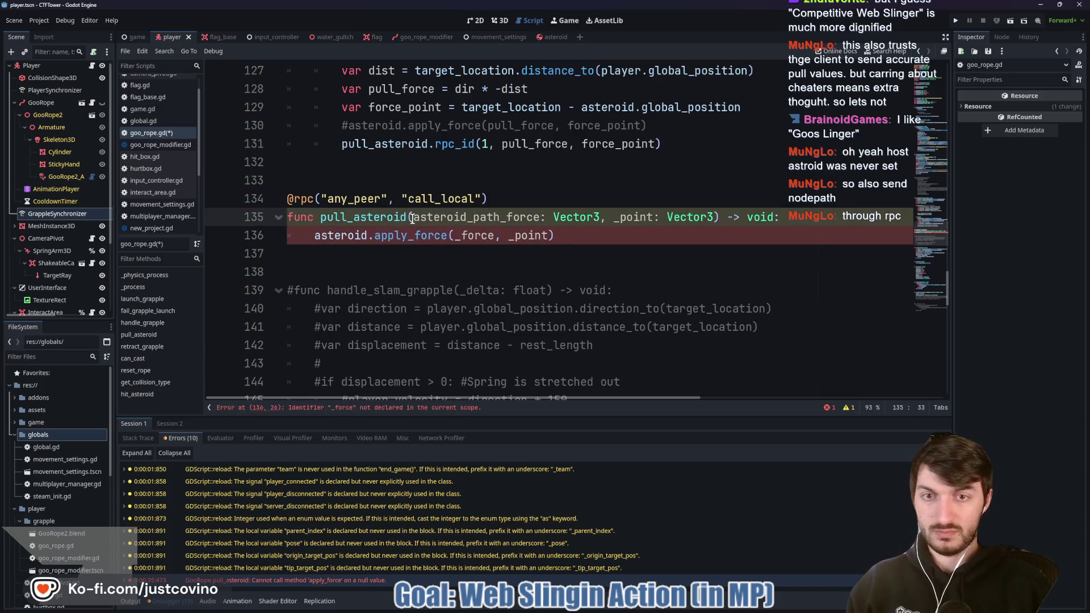
pyautogui.press('Left')
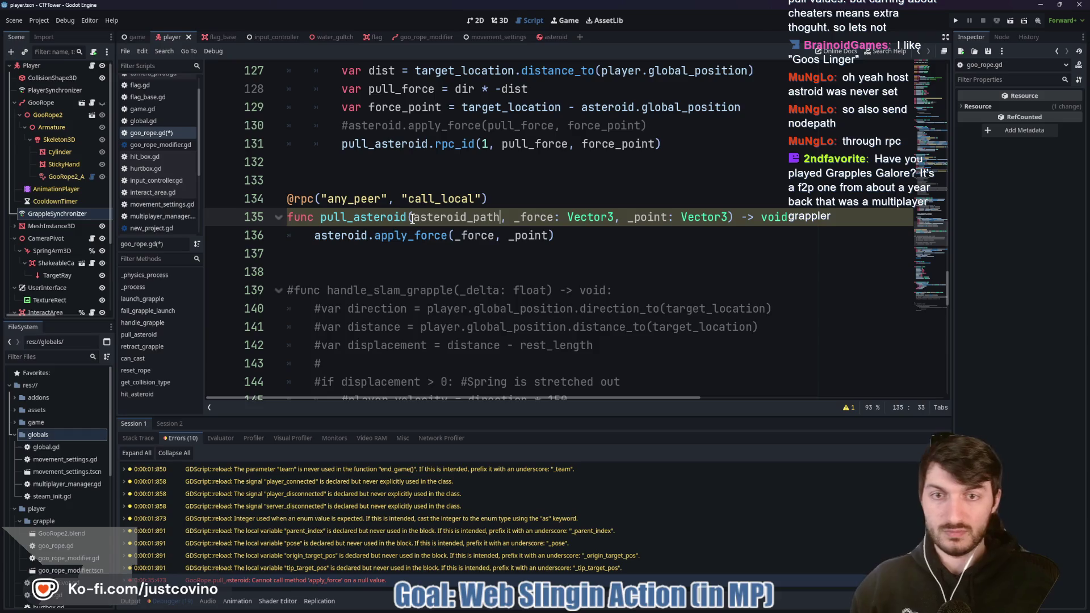
pyautogui.write(': Nodep')
pyautogui.press('Return')
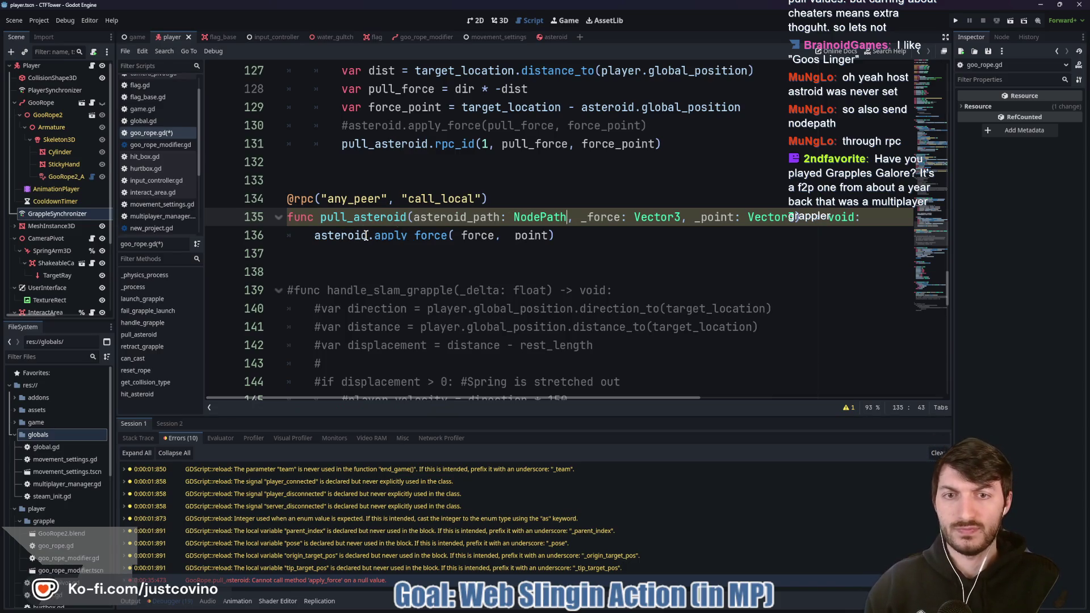
# Replace 'asteroid' on line 136 with get_node(asteroid_path)
pyautogui.click(316, 238)
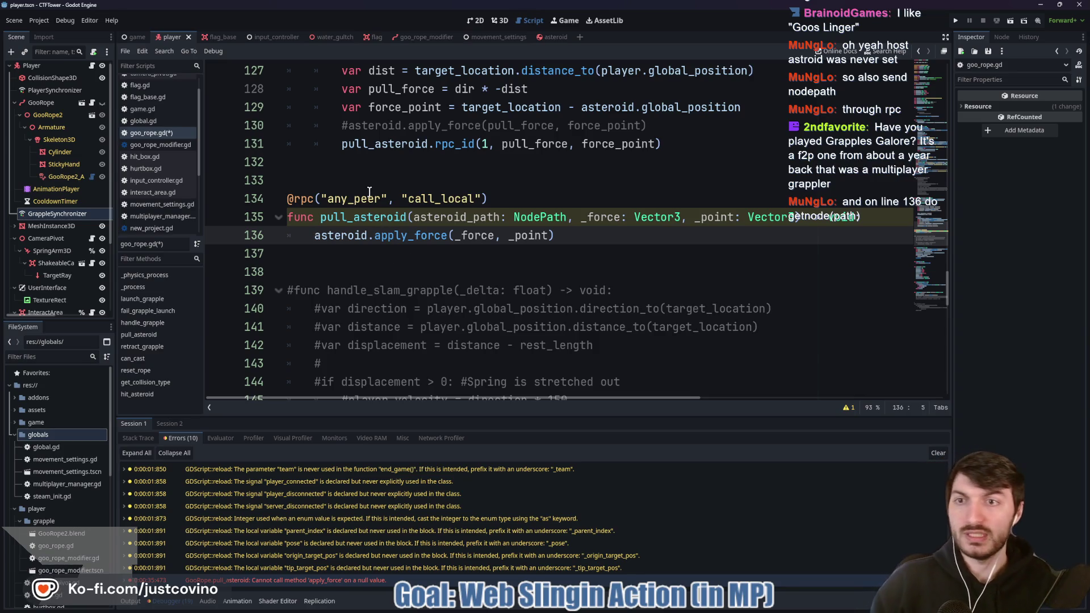
pyautogui.moveTo(314, 237)
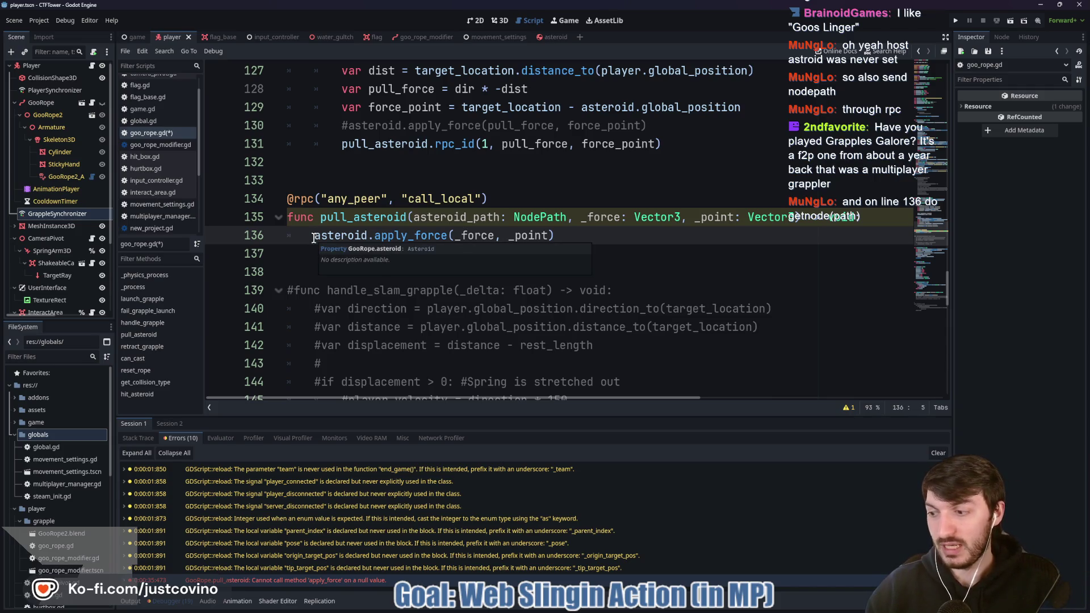
pyautogui.doubleClick(314, 237)
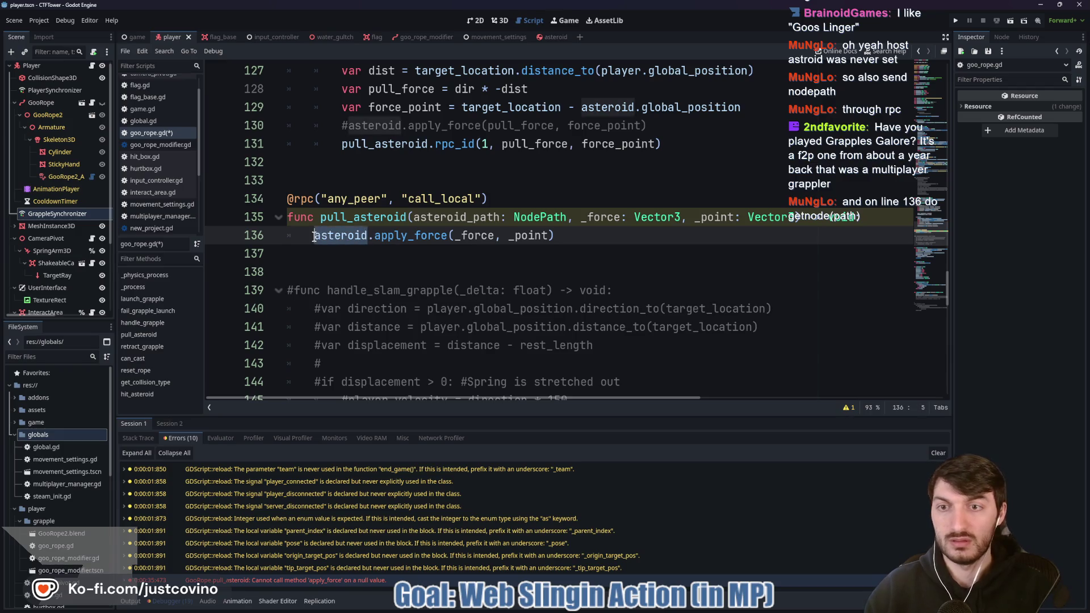
pyautogui.write('get_nod')
pyautogui.press('Return')
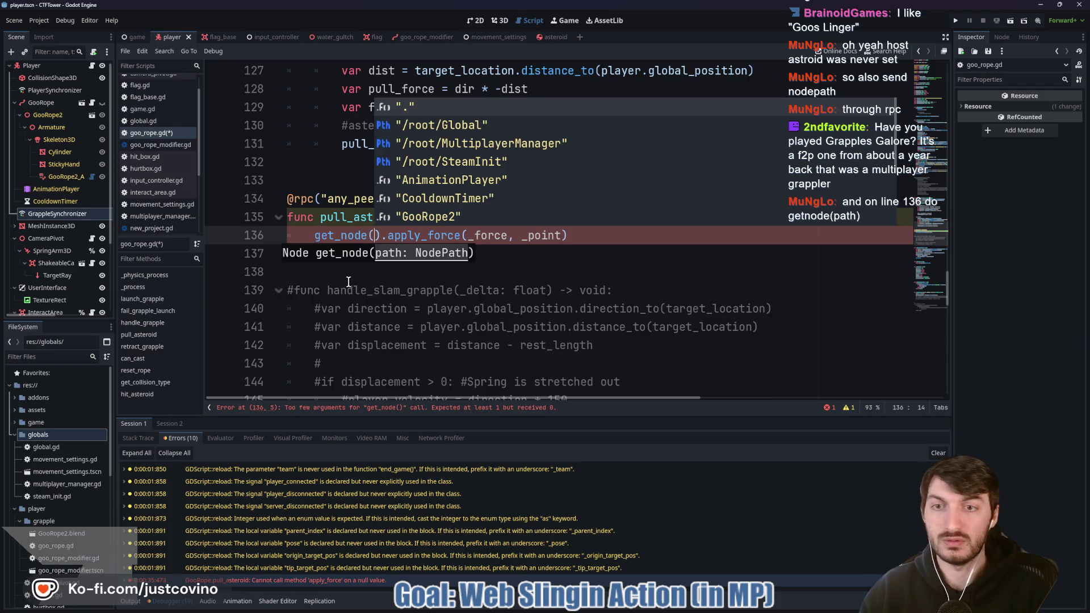
pyautogui.press('Escape')
pyautogui.write('aster')
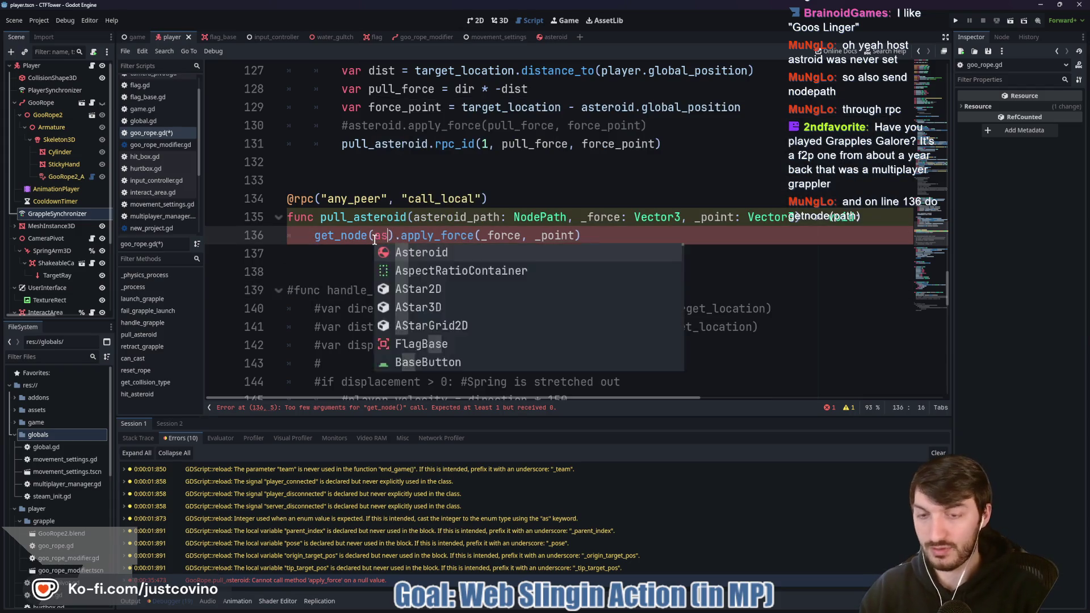
pyautogui.press('Down')
pyautogui.press('Down')
pyautogui.press('Return')
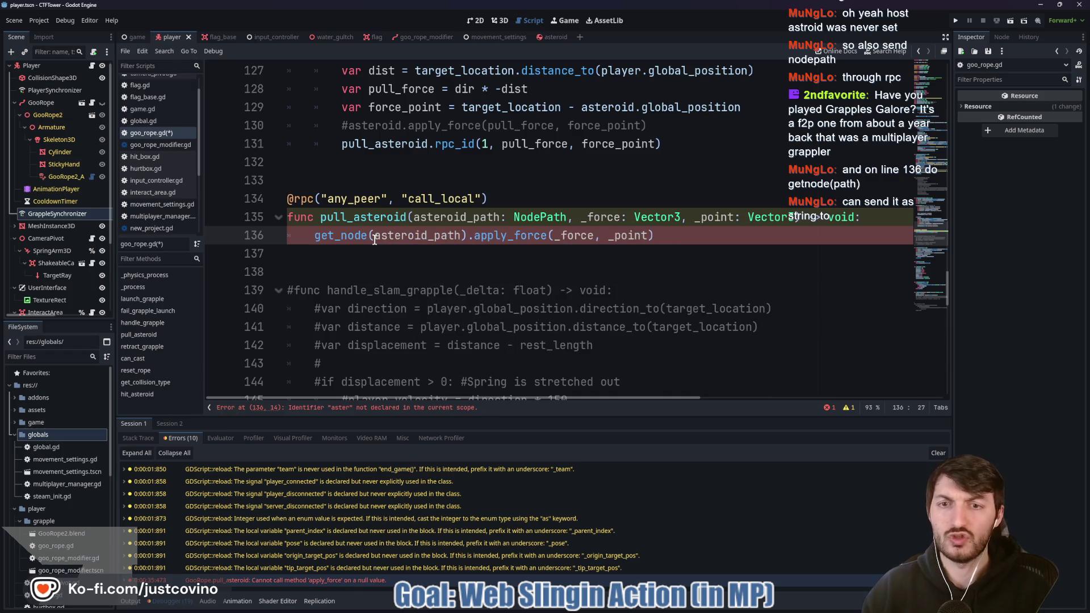
pyautogui.click(482, 258)
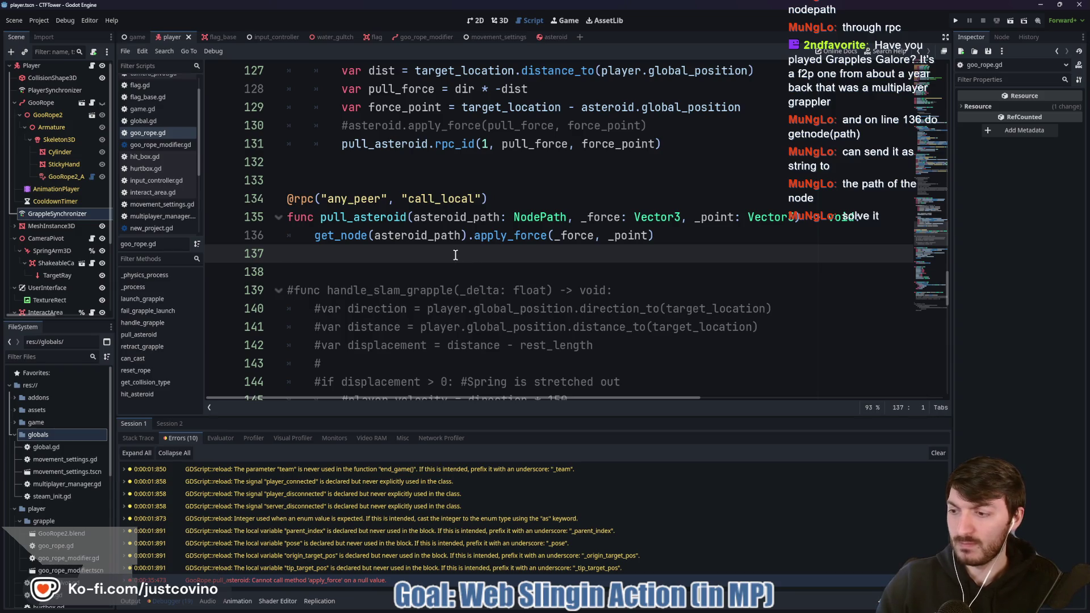
# Change the asteroid_path parameter type from NodePath to String
pyautogui.click(567, 217)
pyautogui.moveTo(567, 217)
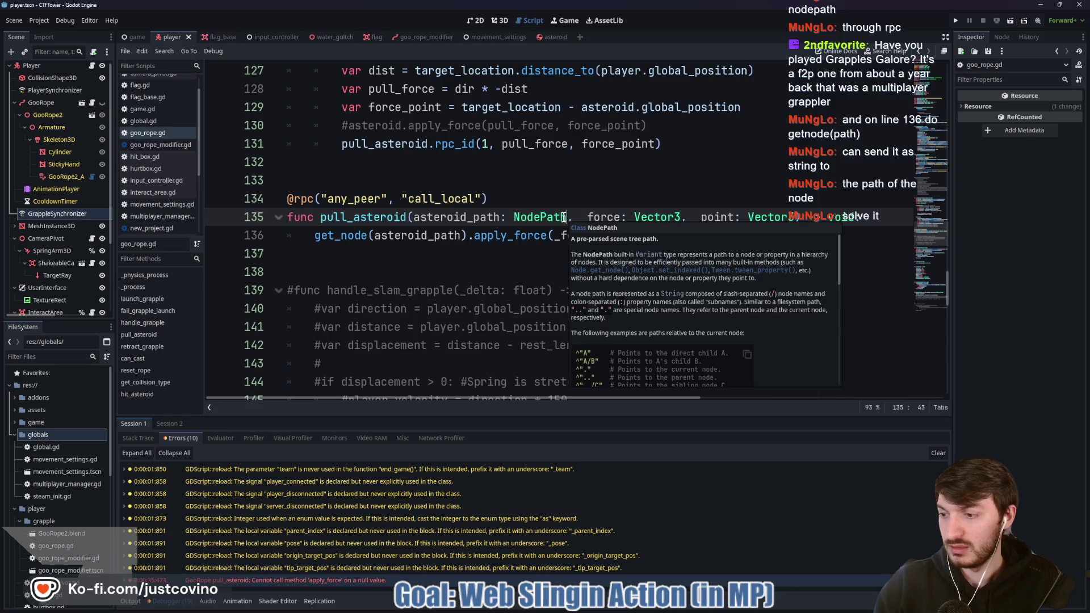
pyautogui.moveTo(514, 216); pyautogui.dragTo(566, 217)
pyautogui.write('String')
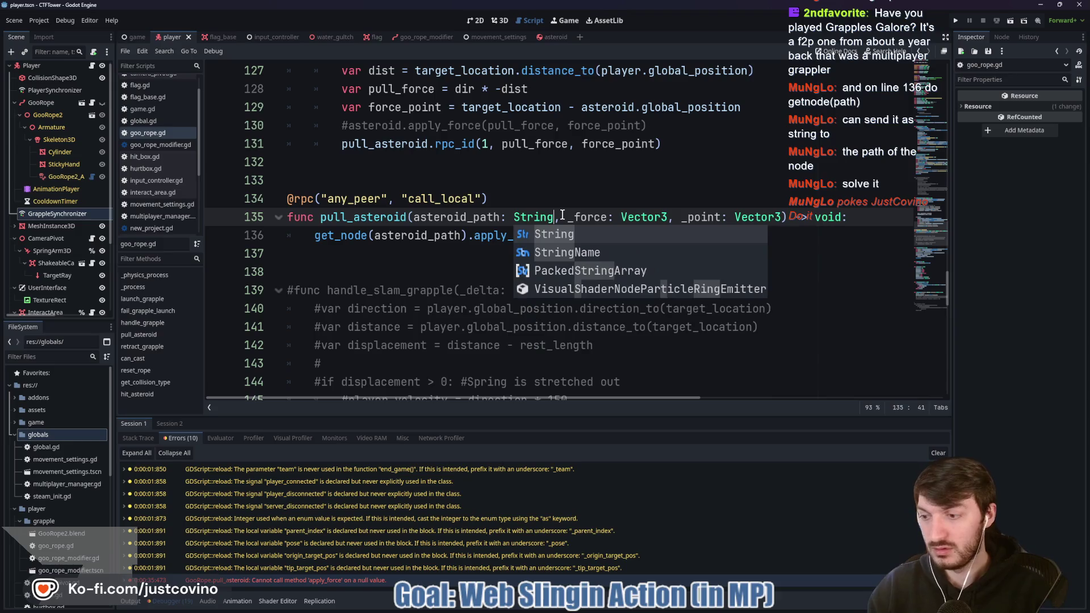
pyautogui.click(484, 248)
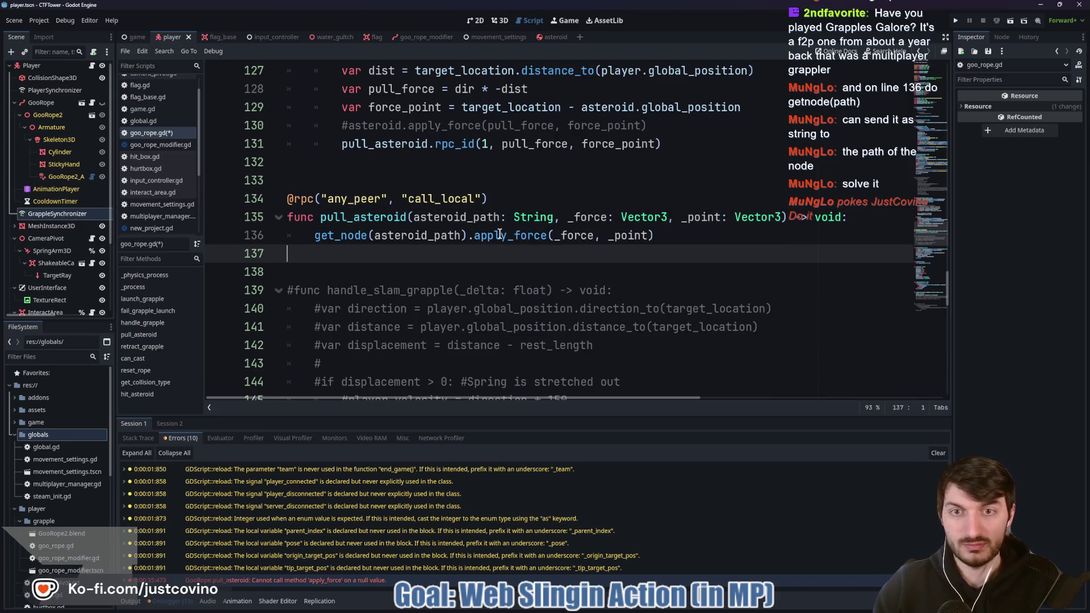
pyautogui.click(496, 144)
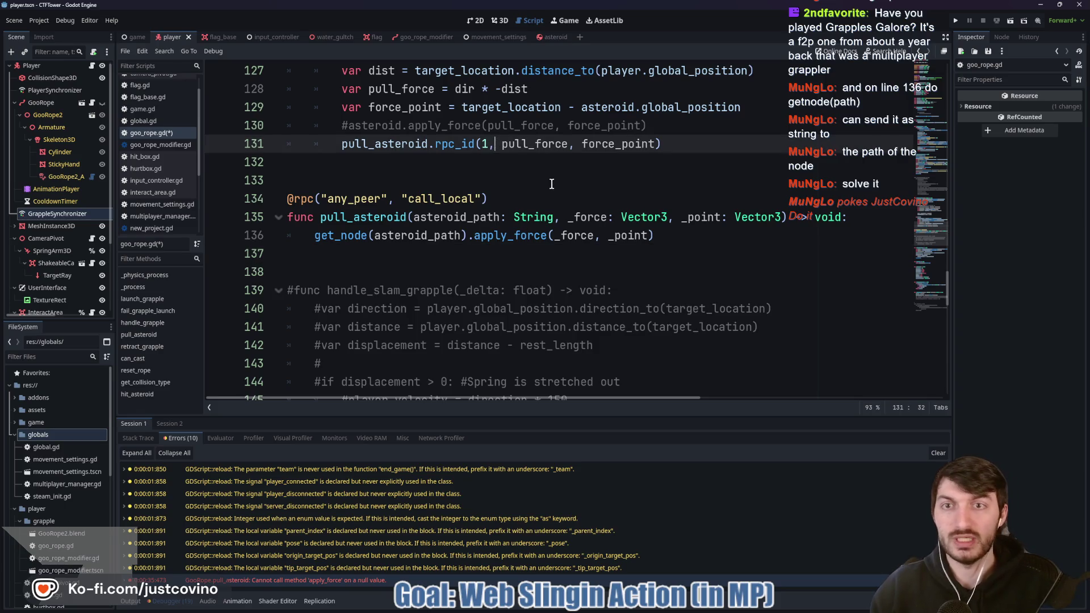
# Insert asteroid.get_path() after '1,' in the rpc_id call, save, and run the project
pyautogui.write('asteroid.')
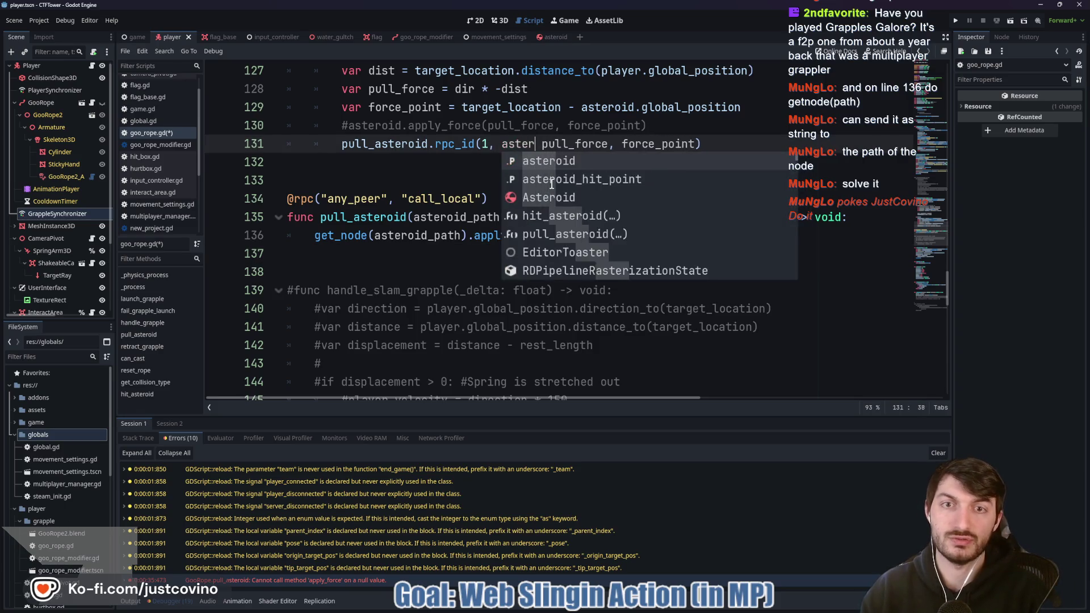
pyautogui.write('get_')
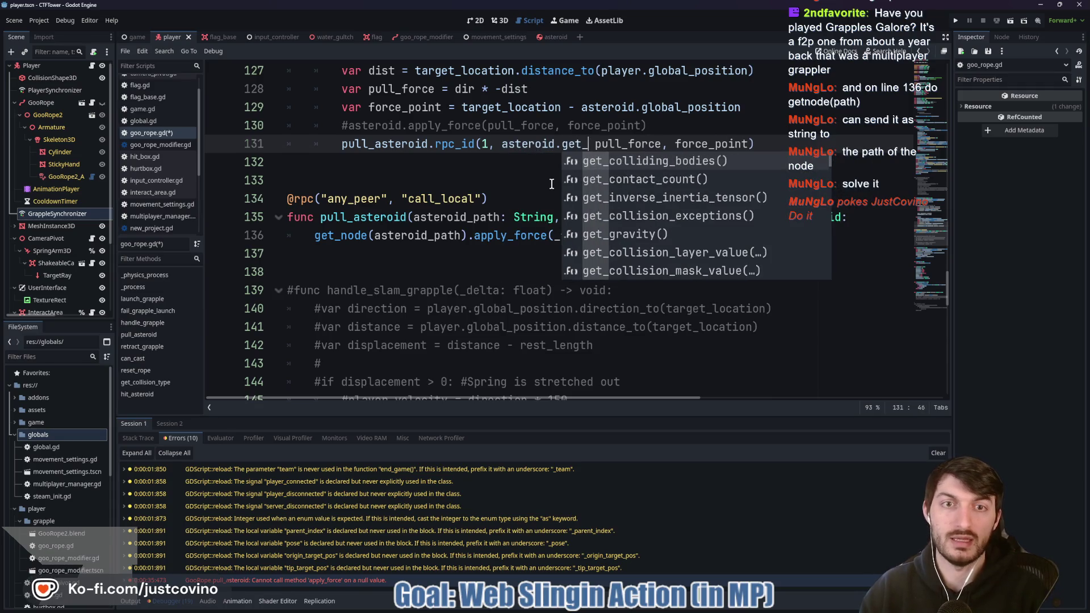
pyautogui.write('path')
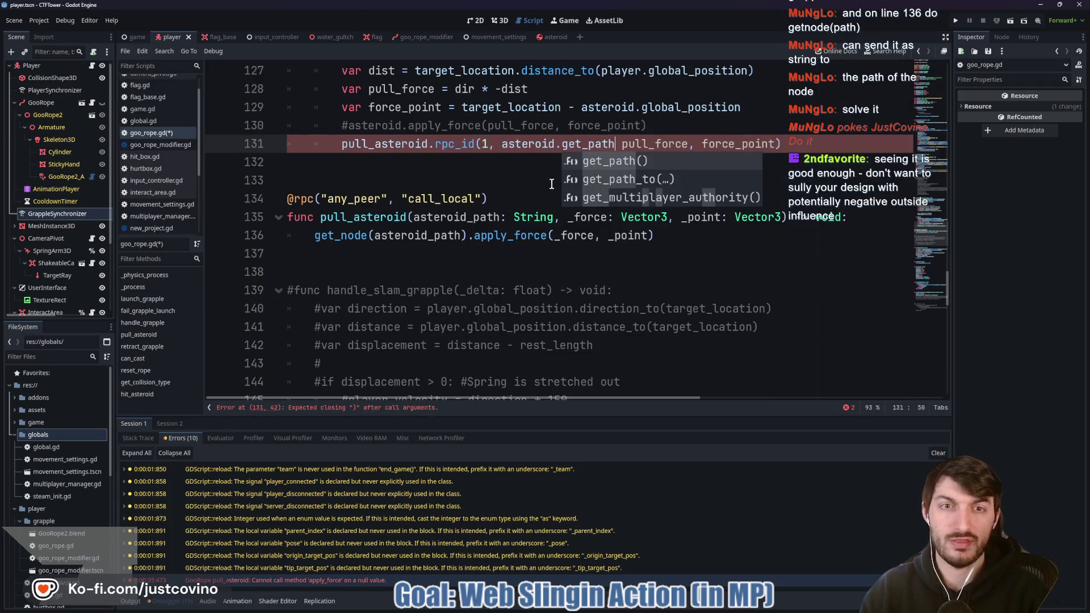
pyautogui.press('Return')
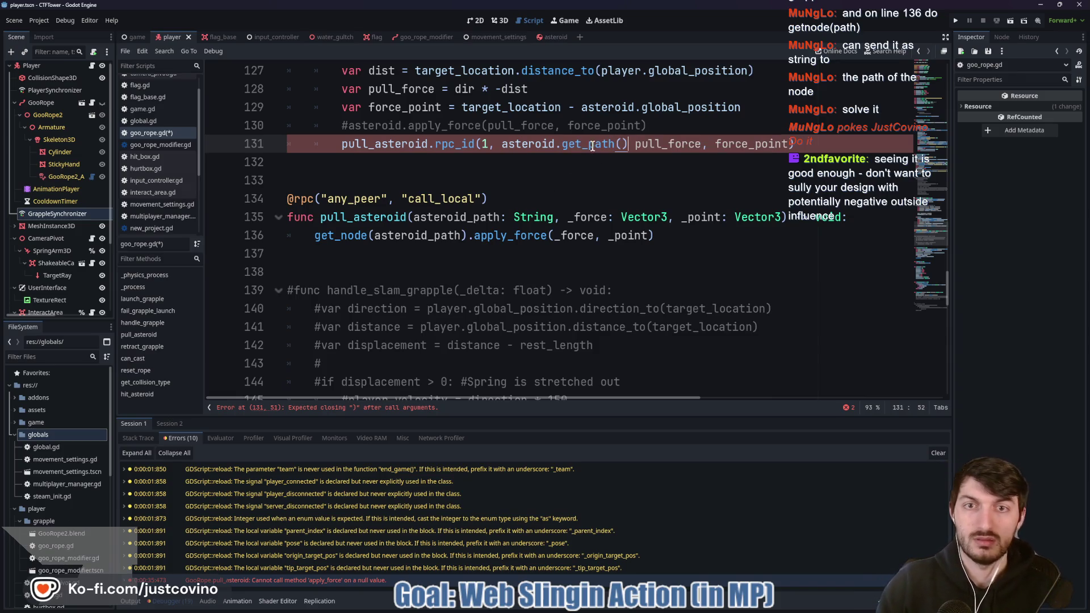
pyautogui.write(',')
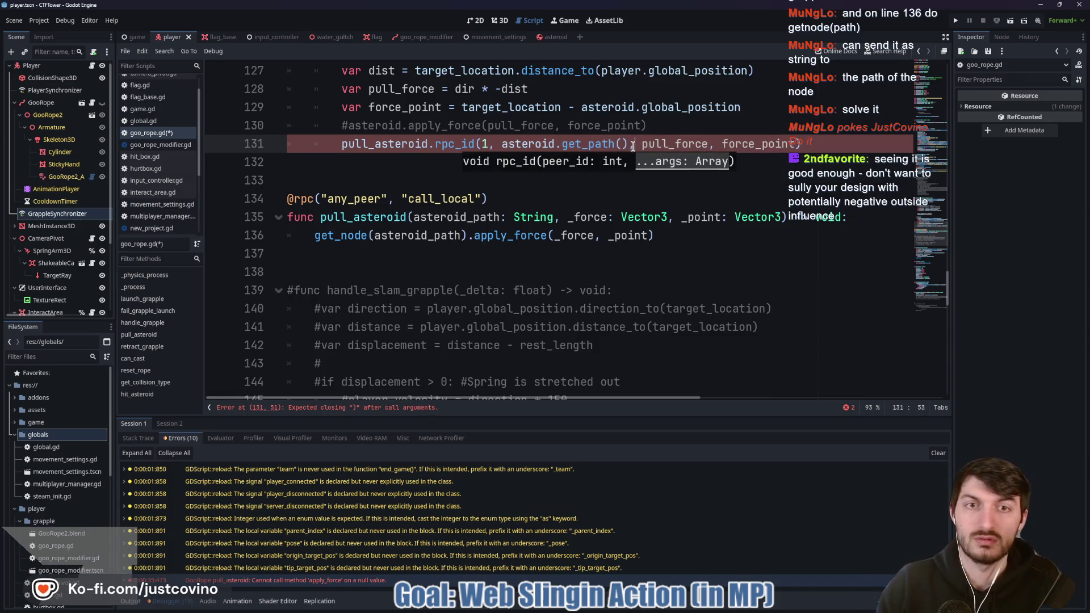
pyautogui.click(432, 181)
pyautogui.hotkey('ctrl', 's')
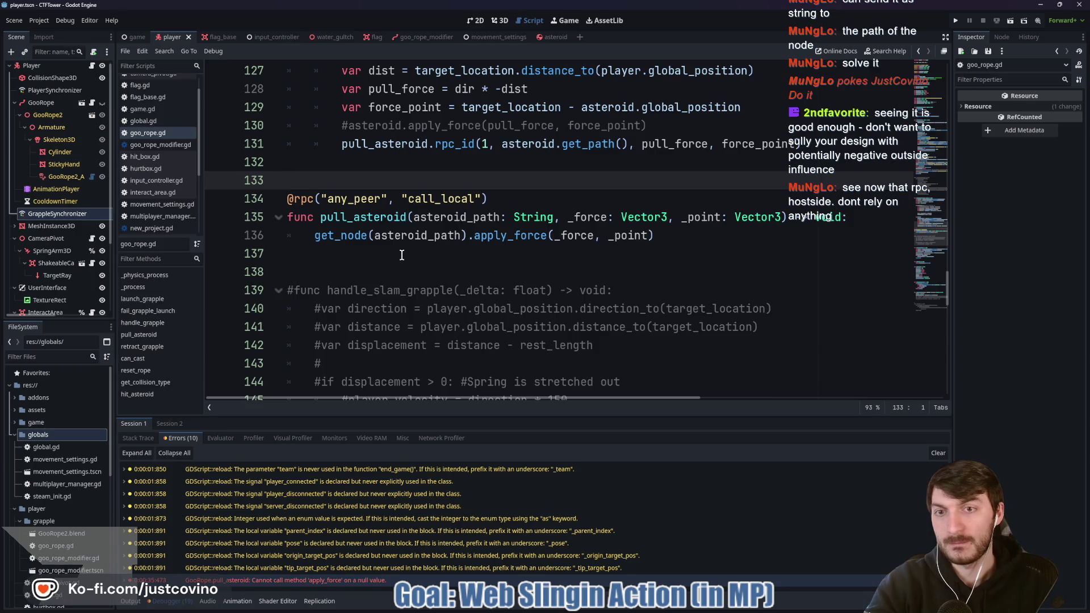
pyautogui.click(522, 163)
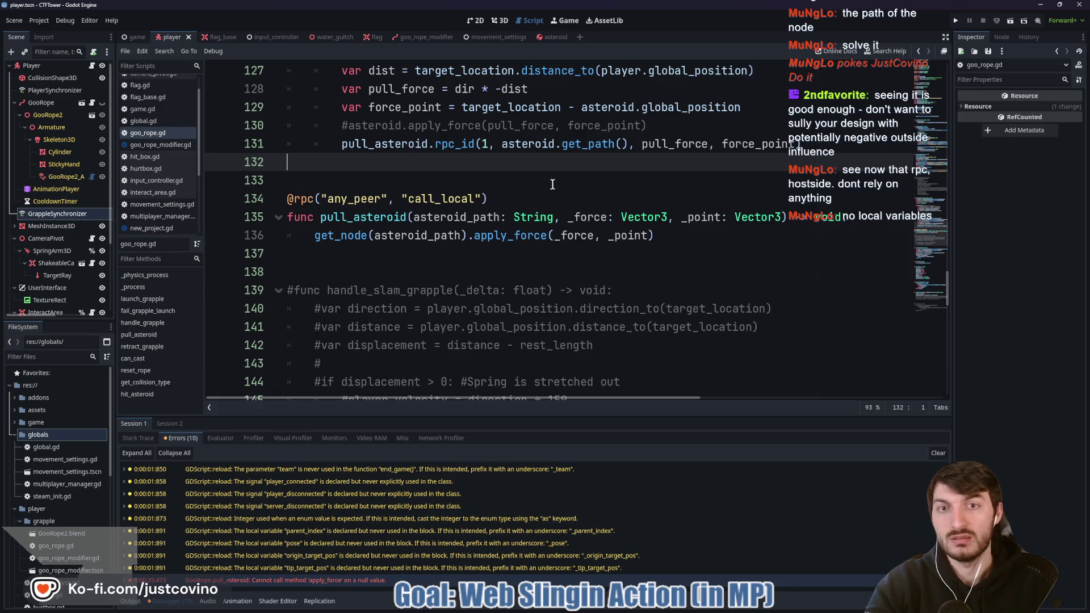
pyautogui.scroll(1, 502, 171)
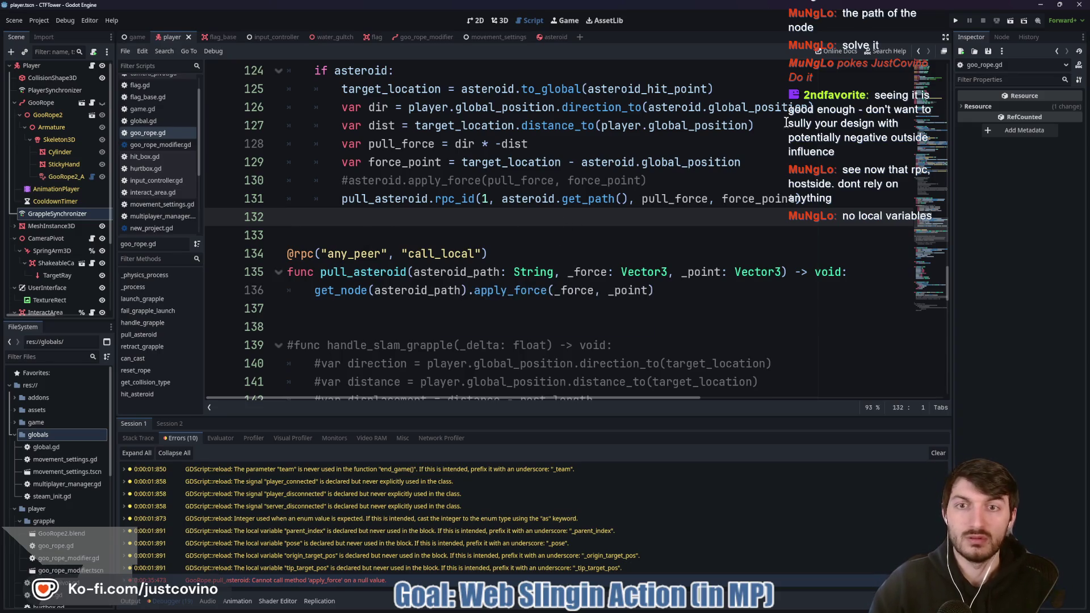
pyautogui.click(954, 21)
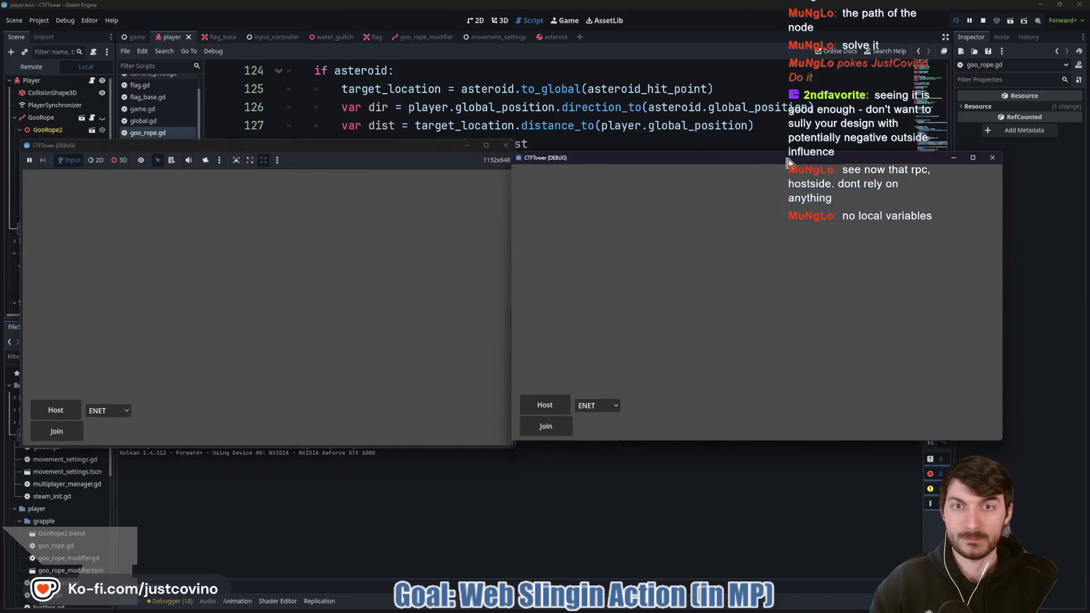
# Host in the first instance, join from the second, start the match, and jump as the client
pyautogui.click(59, 410)
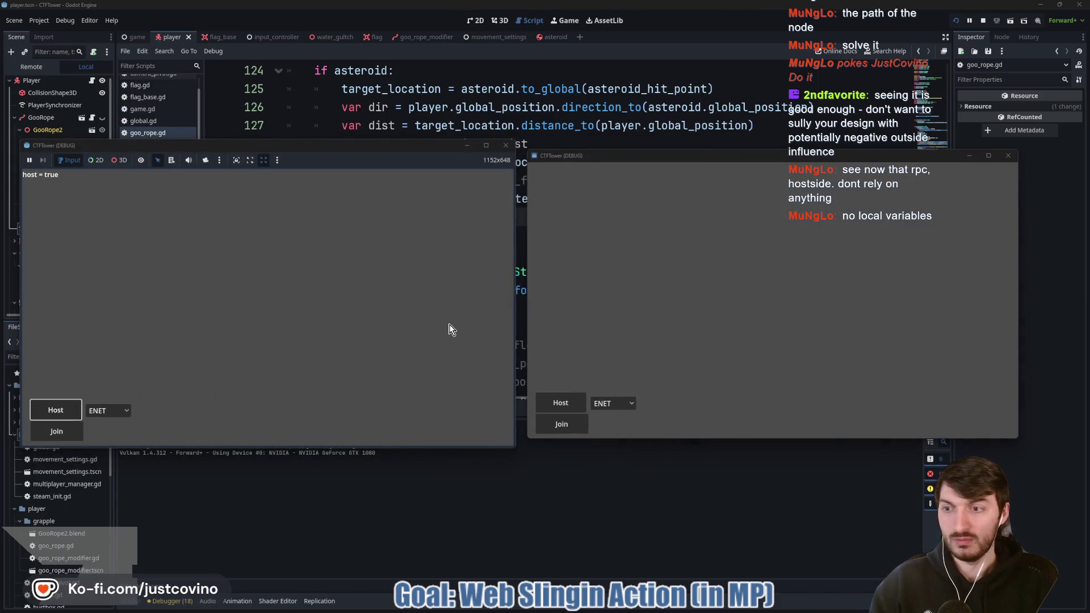
pyautogui.click(585, 427)
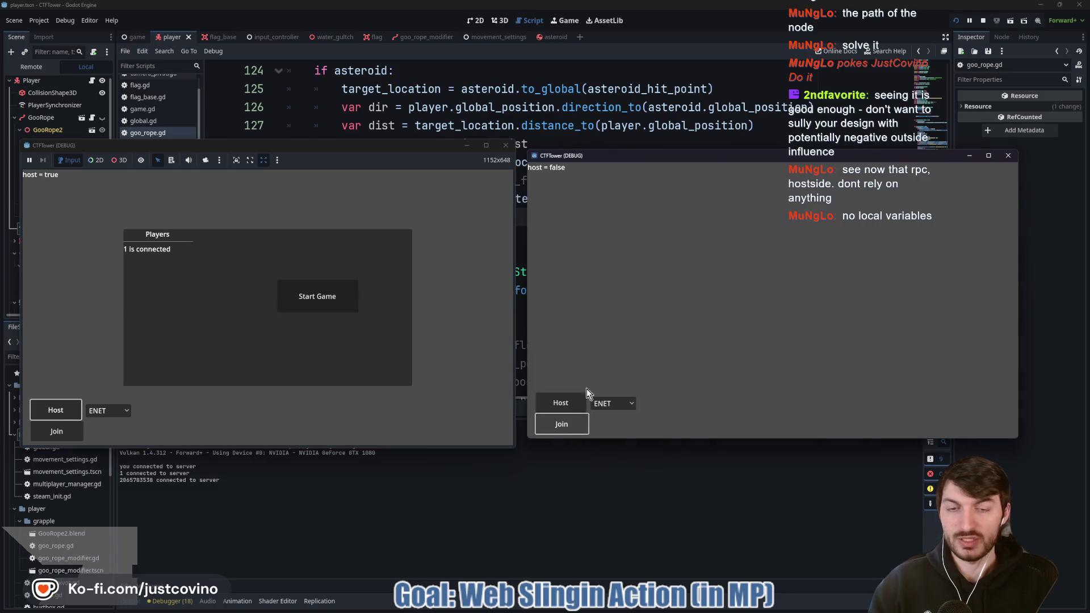
pyautogui.click(353, 285)
pyautogui.press('super')
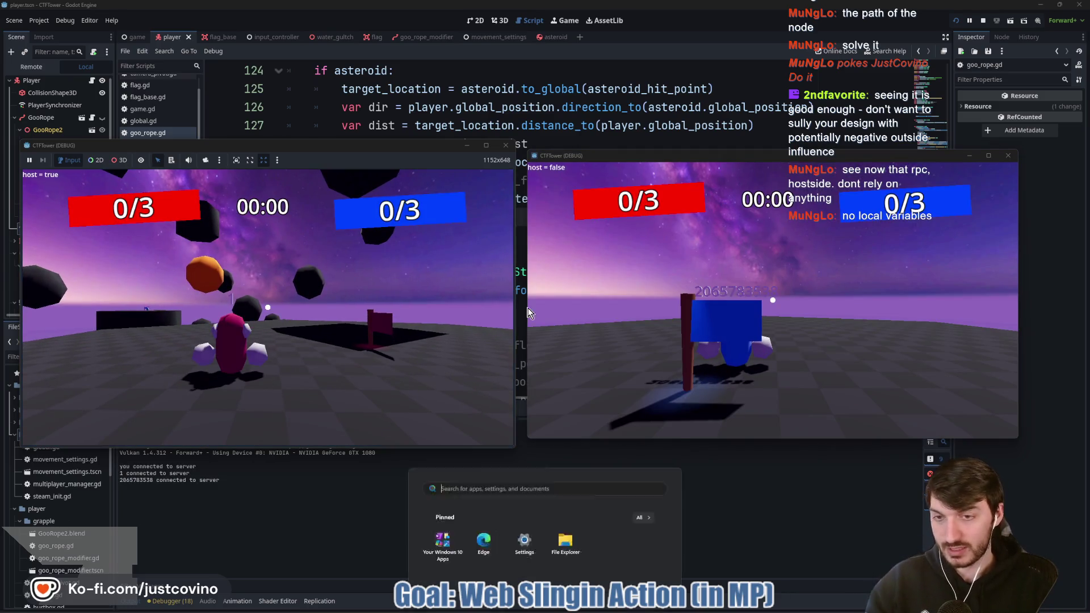
pyautogui.press('Escape')
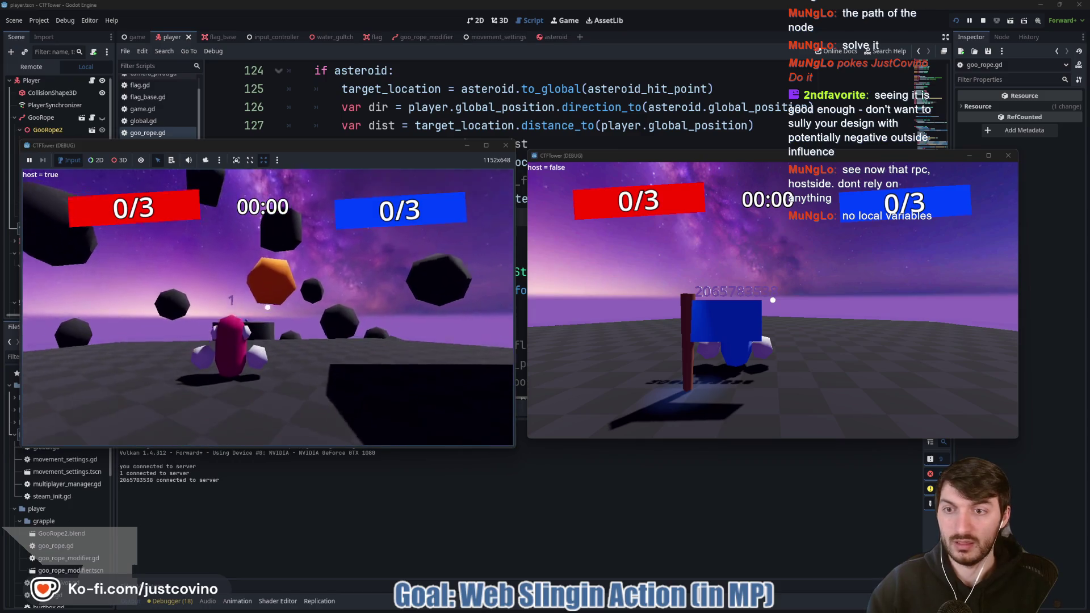
pyautogui.press('Escape')
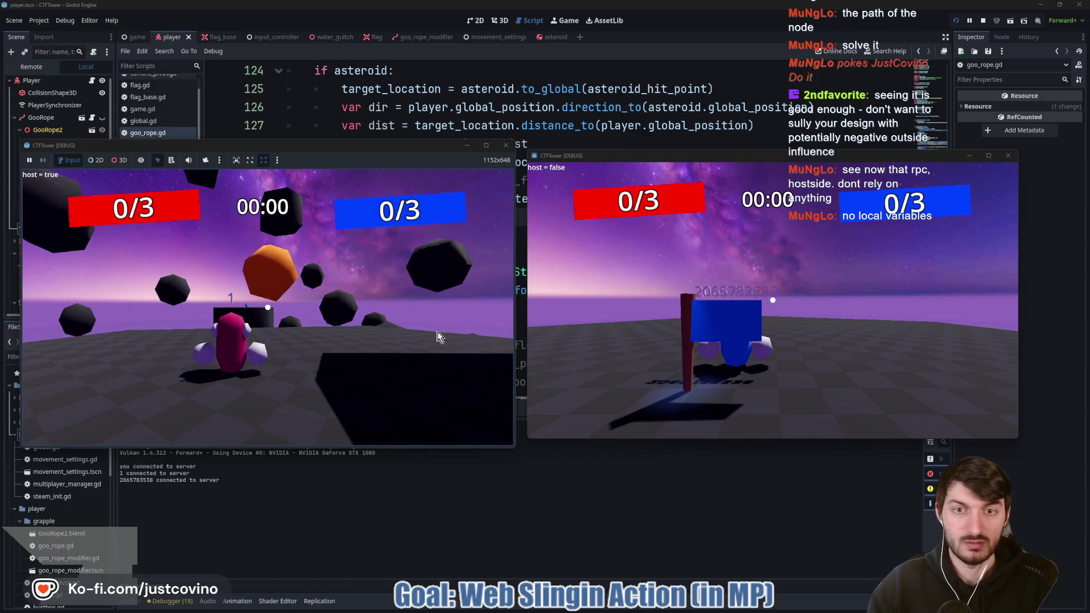
pyautogui.click(772, 340)
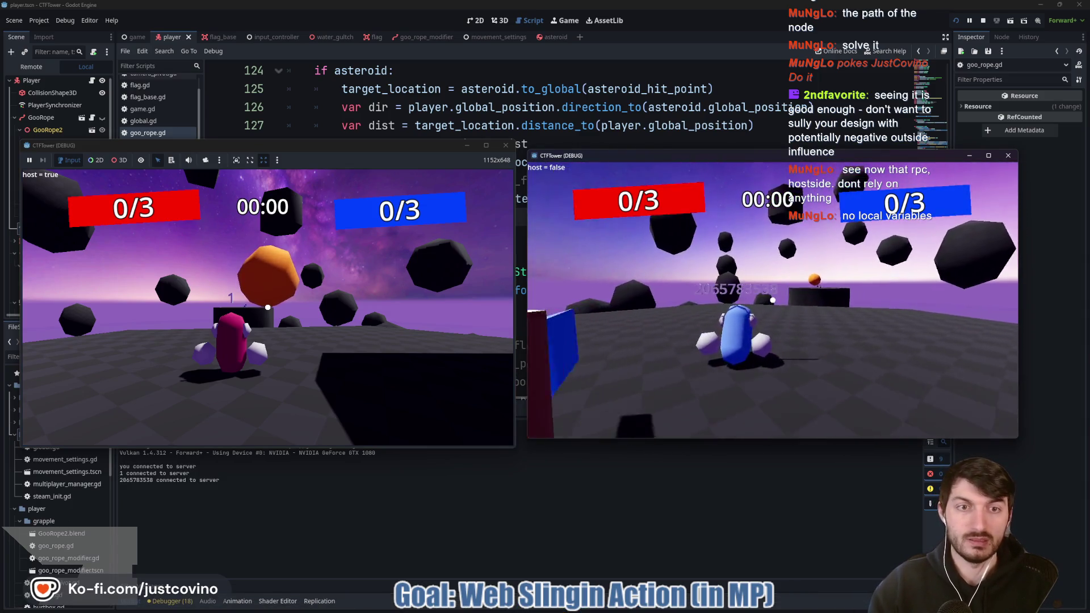
pyautogui.press('space')
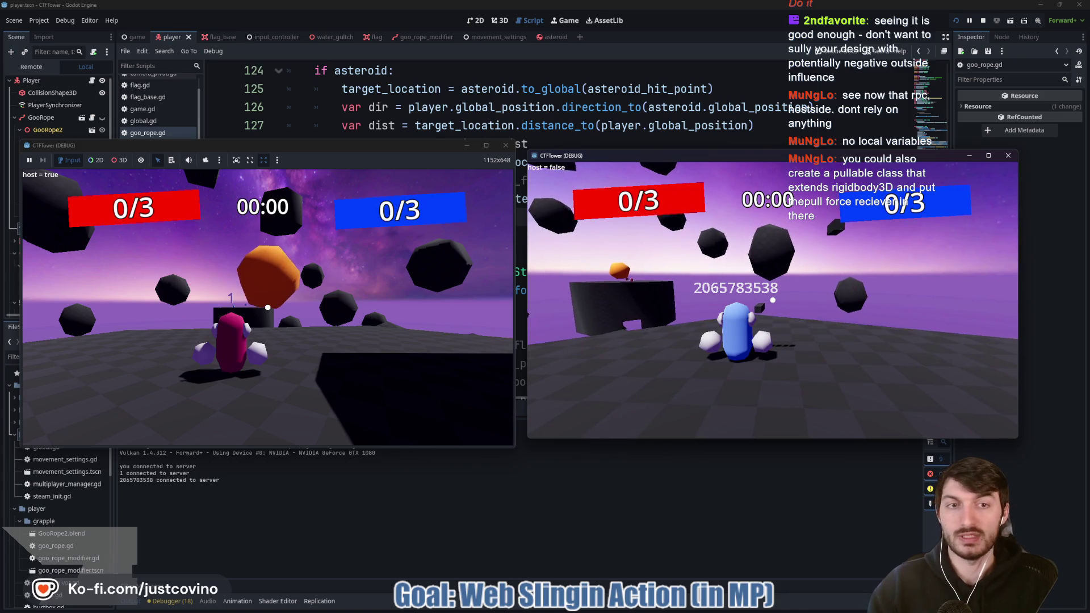
# Grapple the client onto blocks and the orange asteroid, then stop the game with F8
pyautogui.click(773, 299)
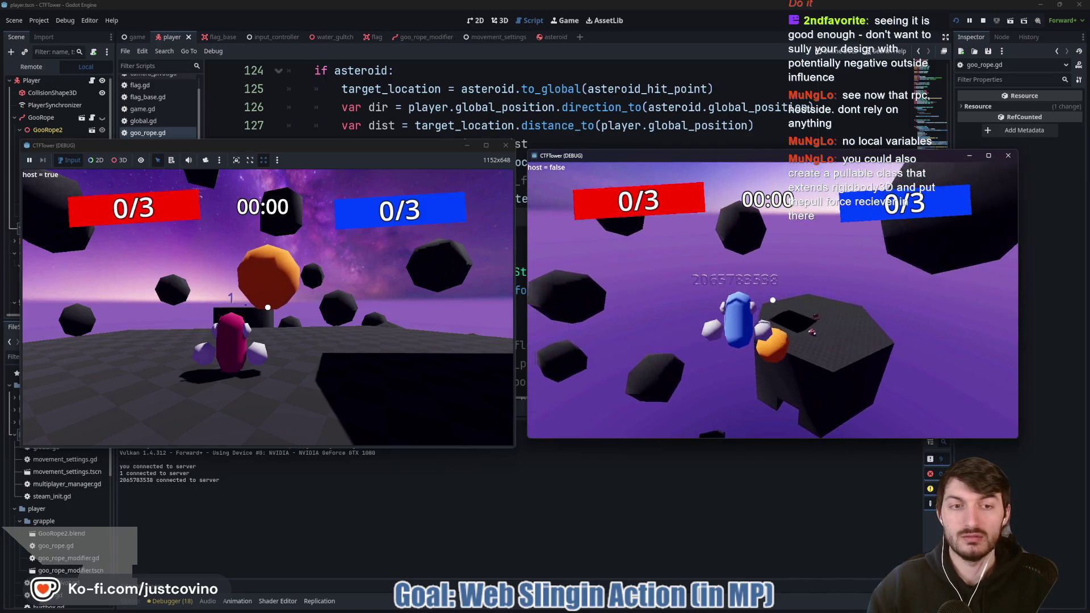
pyautogui.click(773, 300)
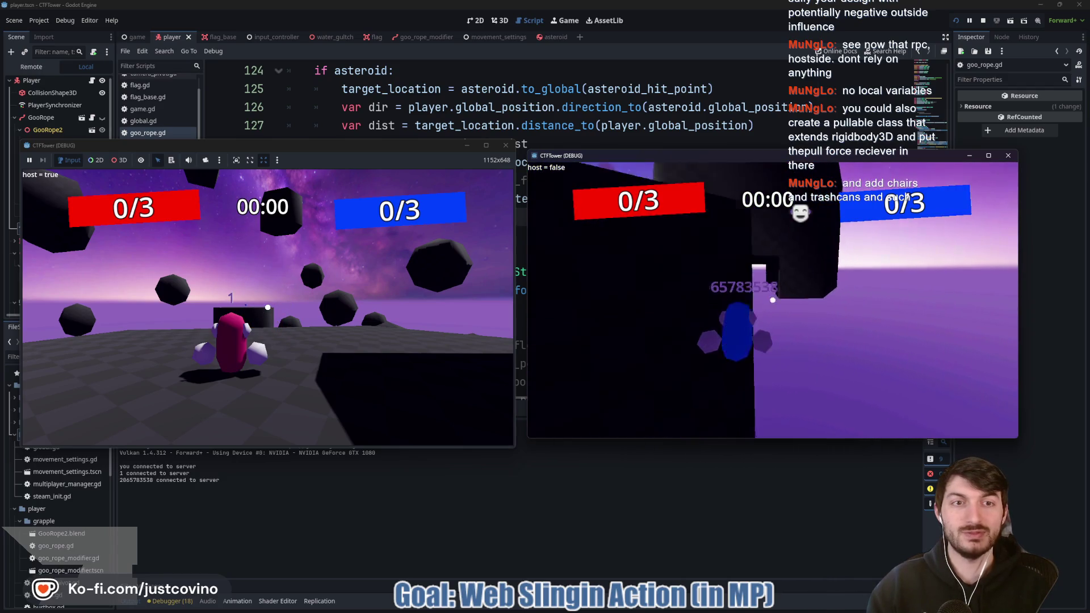
pyautogui.click(772, 300)
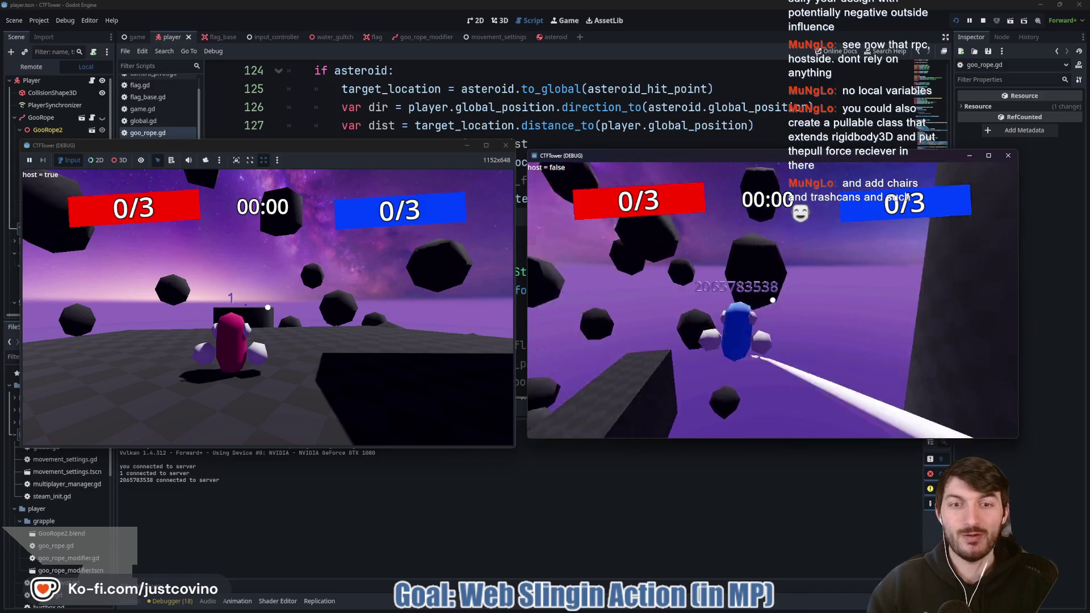
pyautogui.click(773, 300)
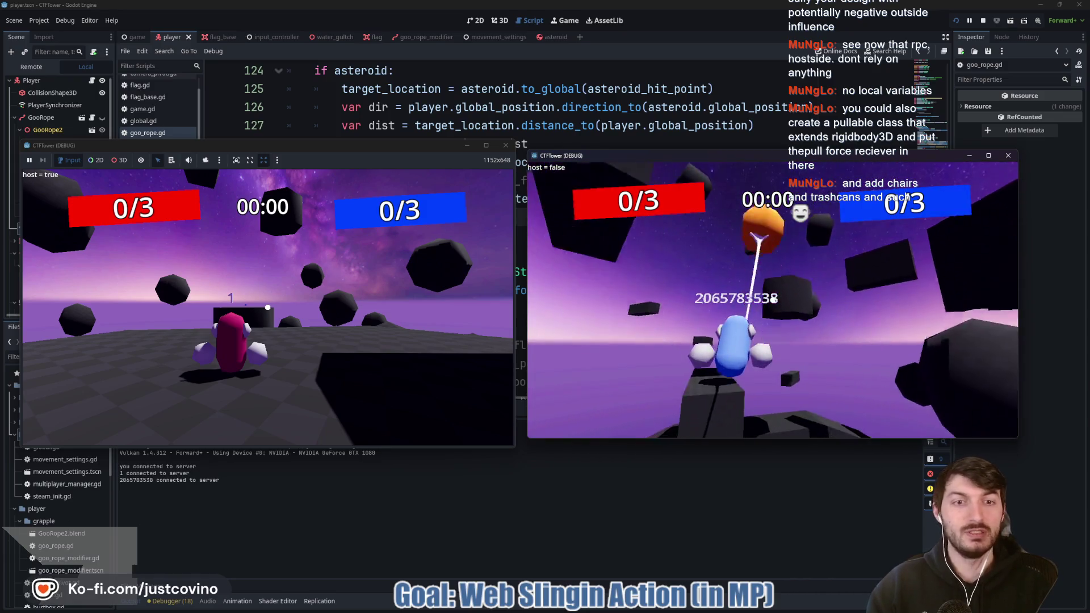
pyautogui.click(773, 299)
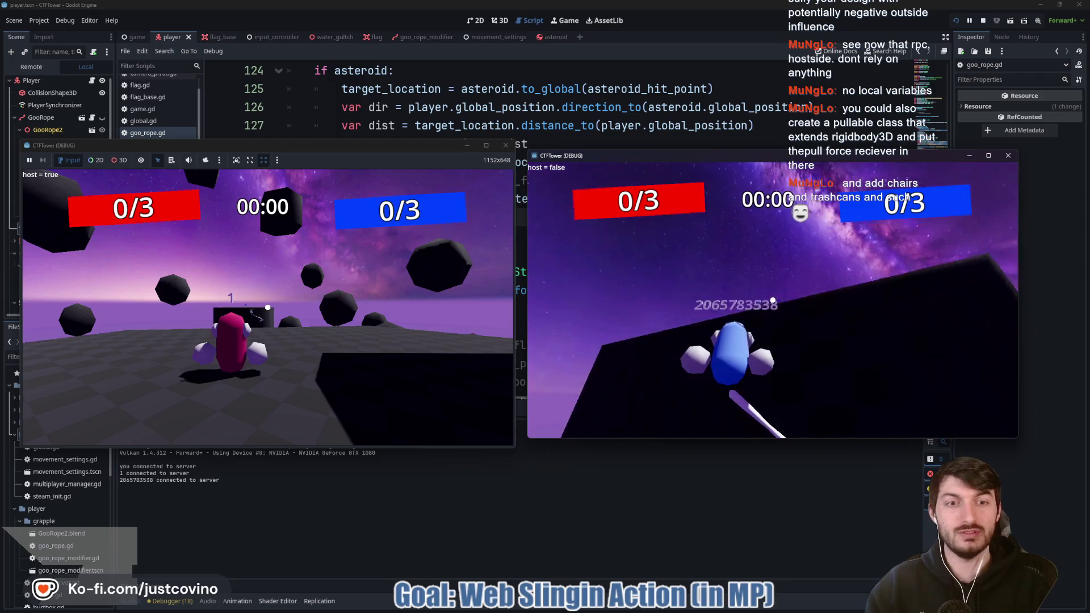
pyautogui.click(772, 300)
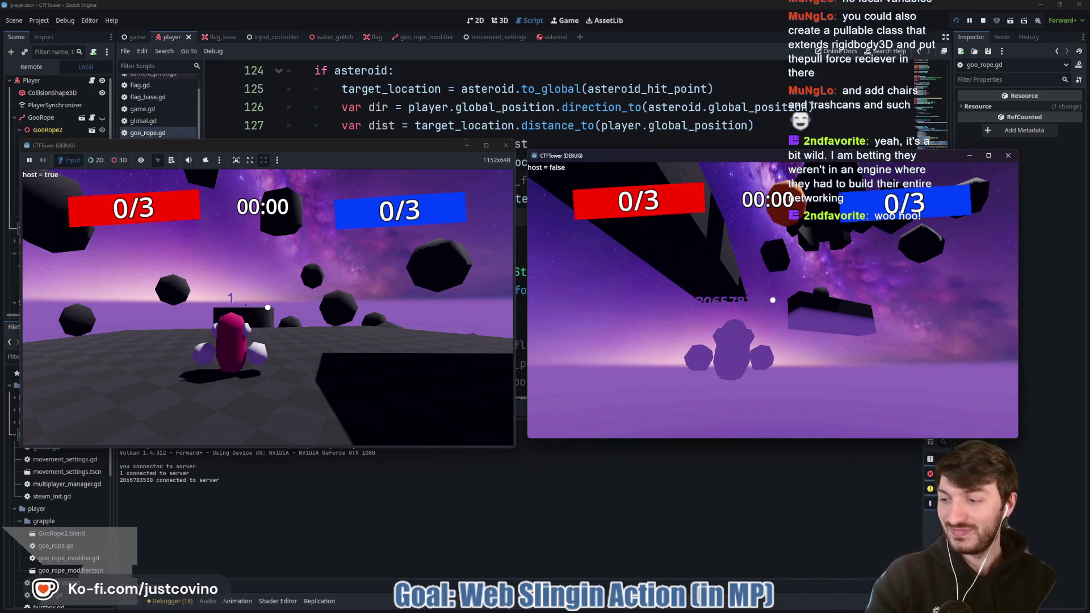
pyautogui.press('F8')
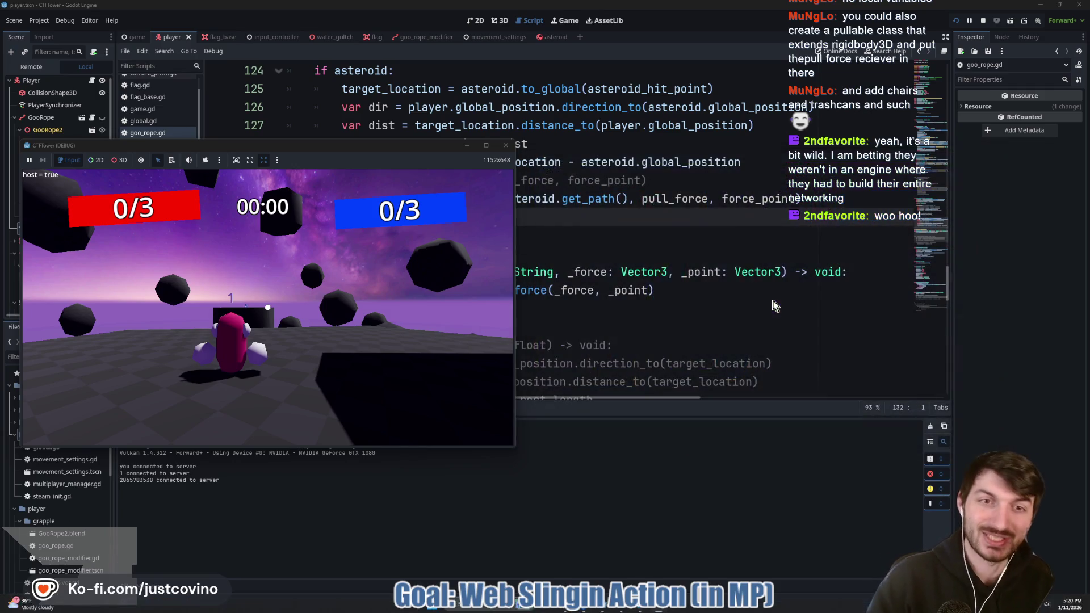
# Write a ## comment above pull_asteroid noting the host owns the asteroid and controls the force, then save
pyautogui.click(511, 248)
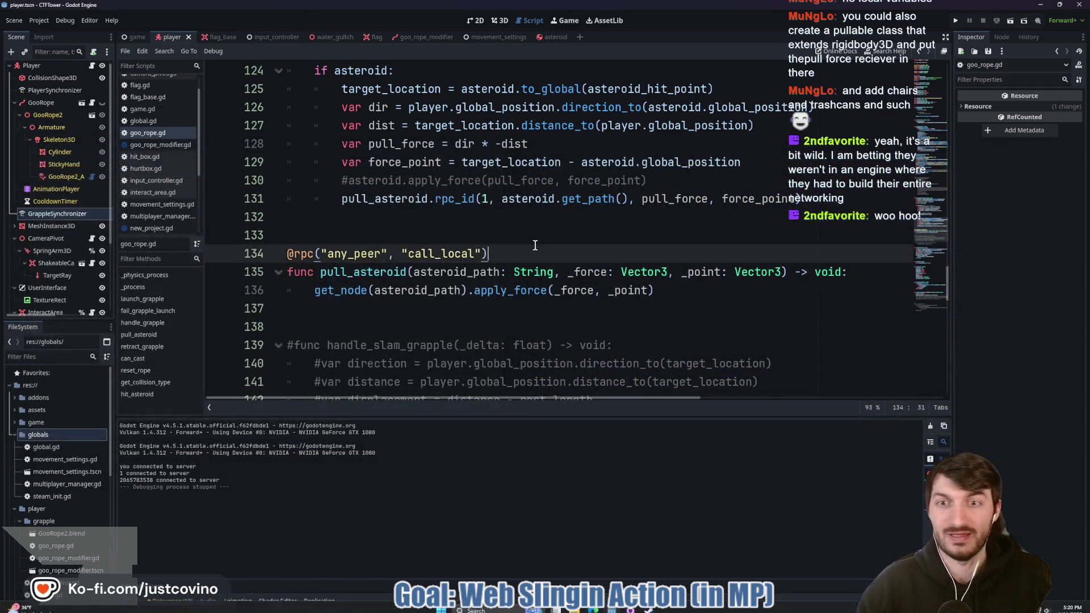
pyautogui.click(430, 230)
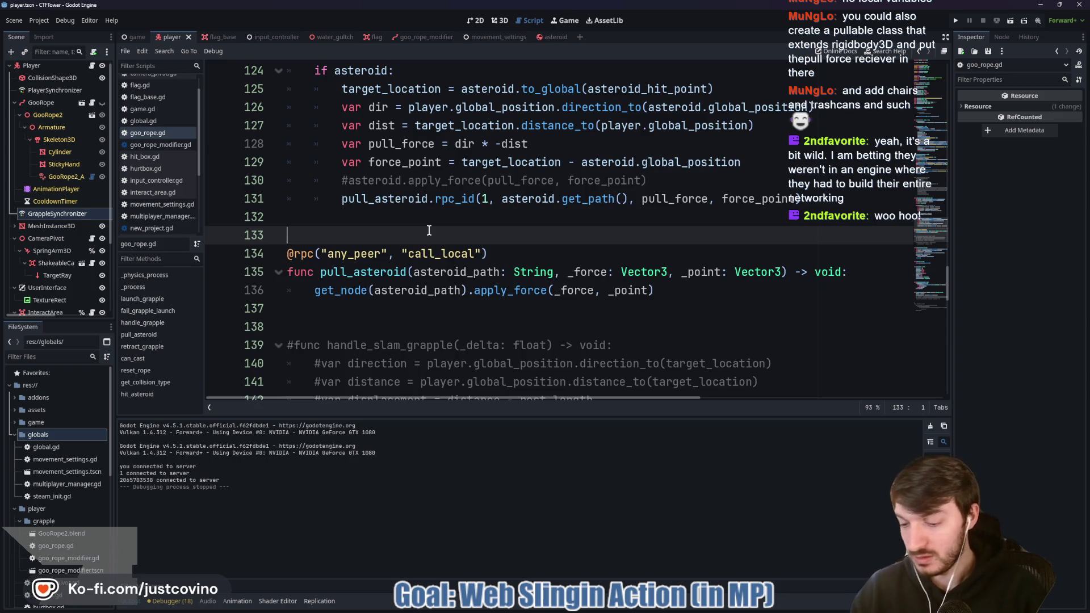
pyautogui.write('#')
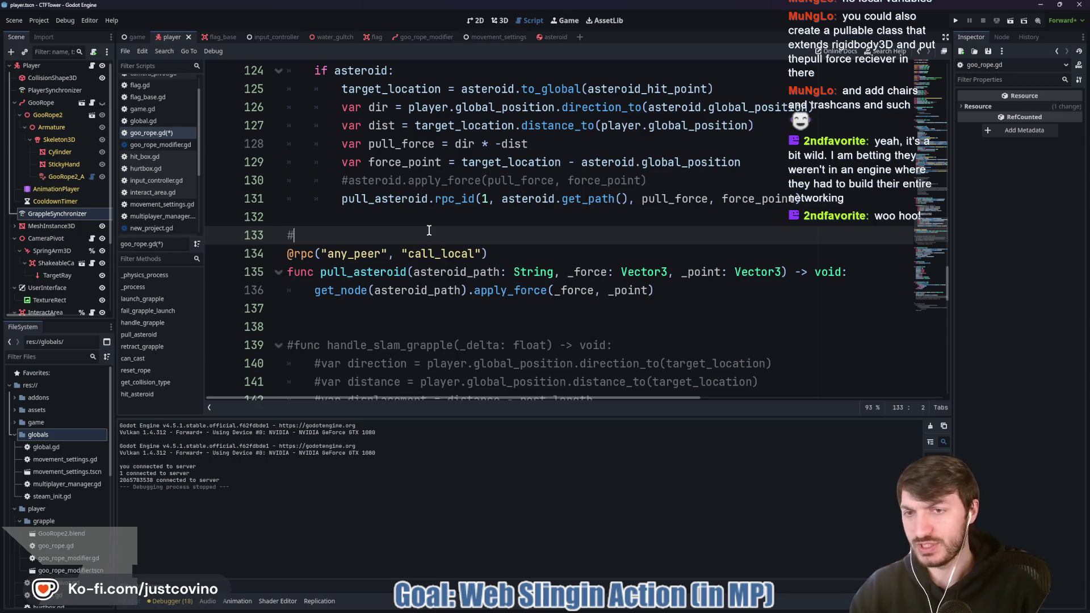
pyautogui.write('Th')
pyautogui.press('BackSpace')
pyautogui.press('BackSpace')
pyautogui.write('#Ensures')
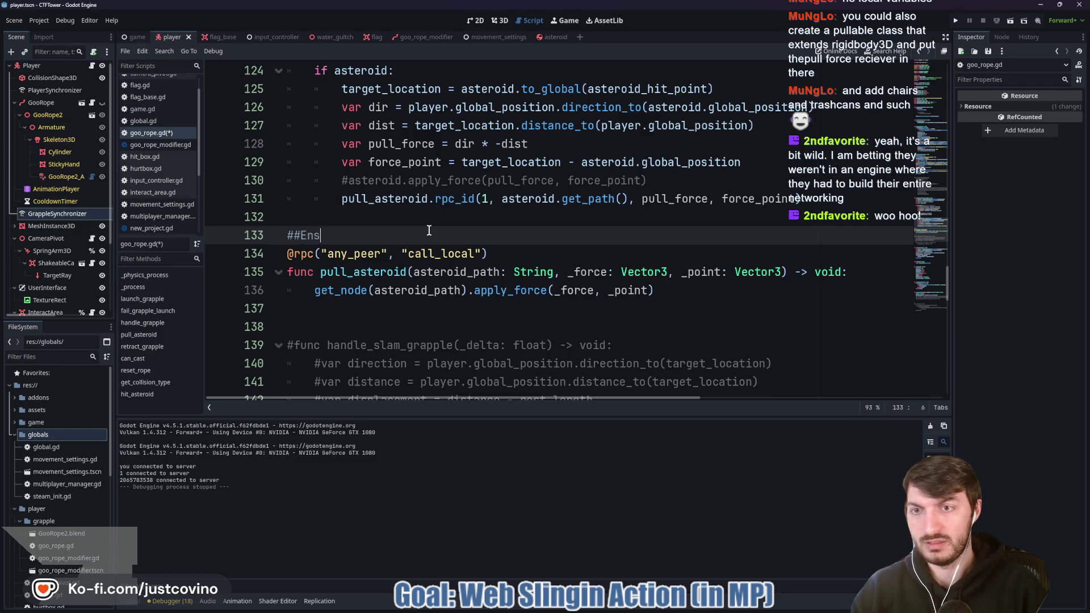
pyautogui.write(' Host has the ASte')
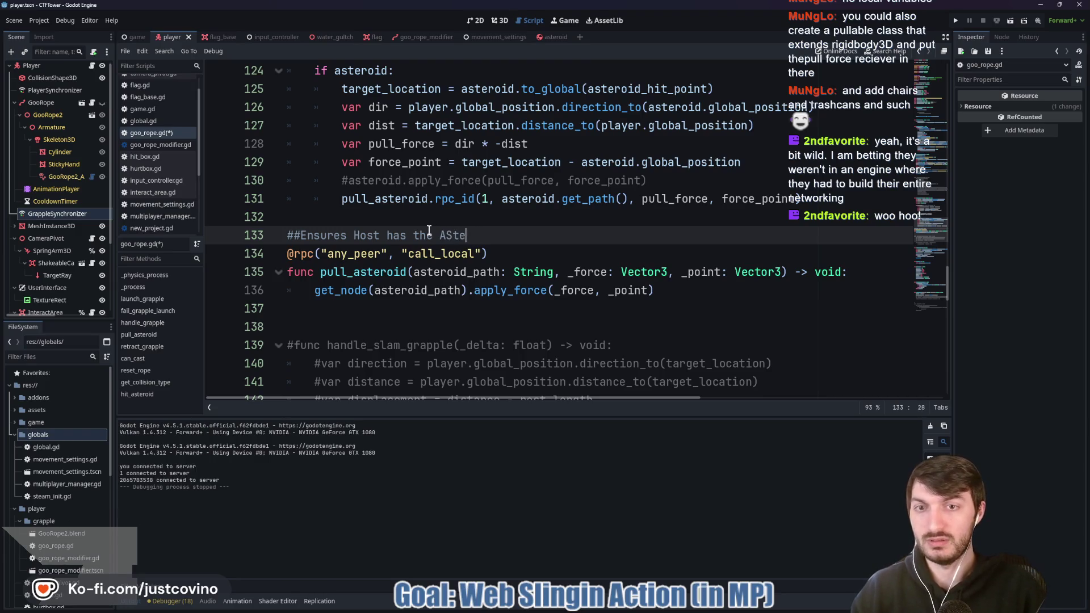
pyautogui.write('oid and cont')
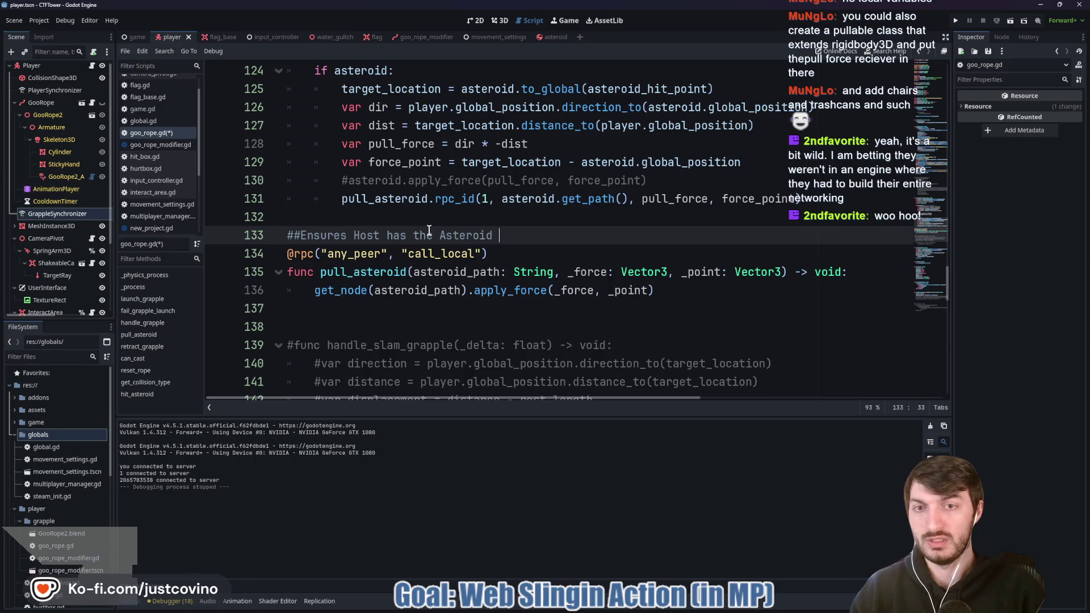
pyautogui.write('rols the force applied to')
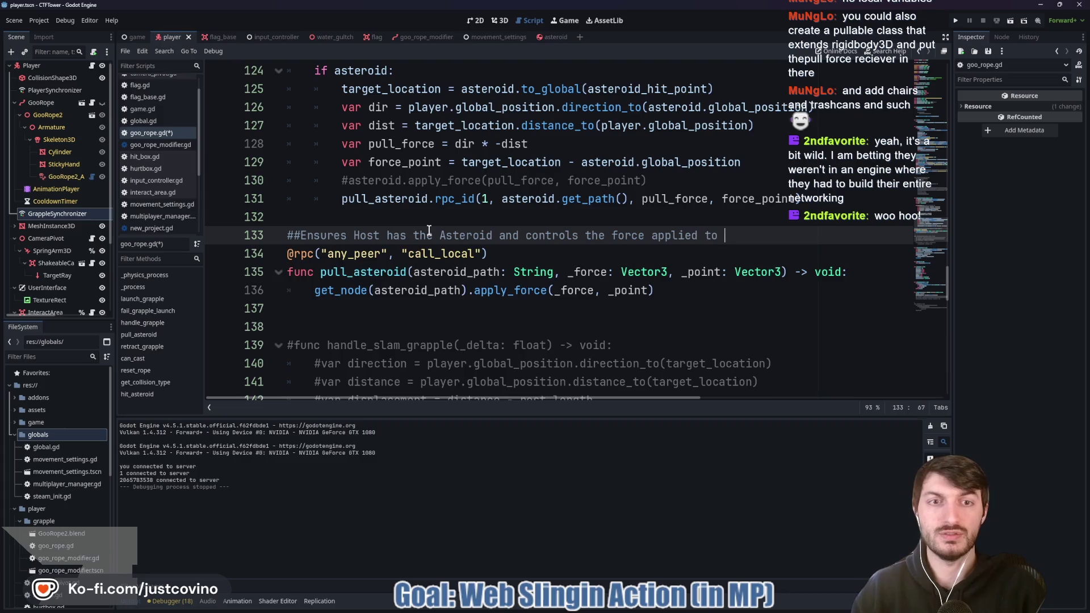
pyautogui.click(355, 212)
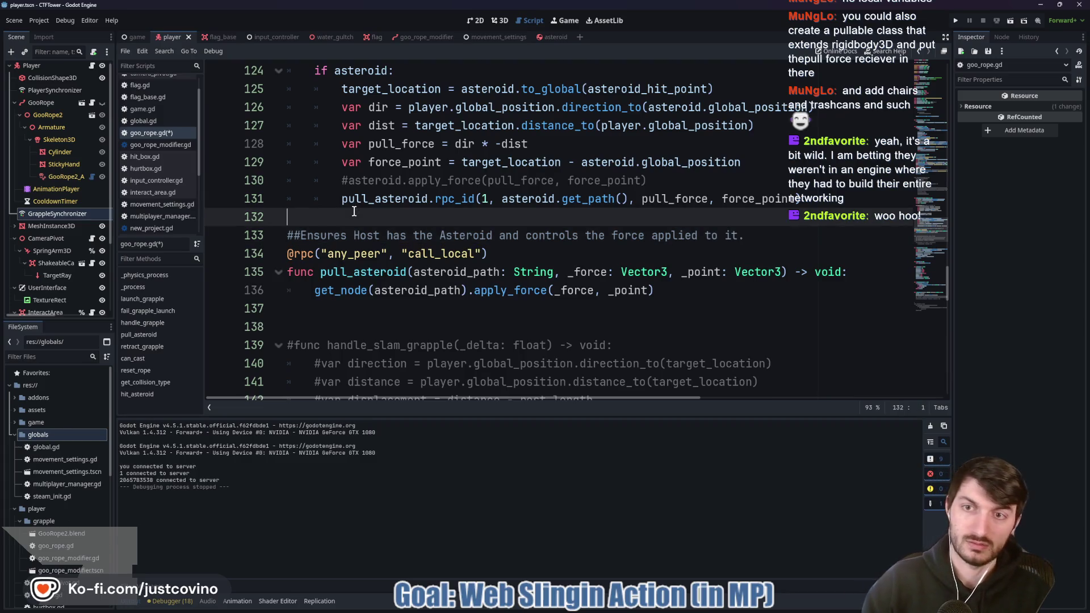
pyautogui.press('Return')
pyautogui.press('Up')
pyautogui.hotkey('ctrl', 's')
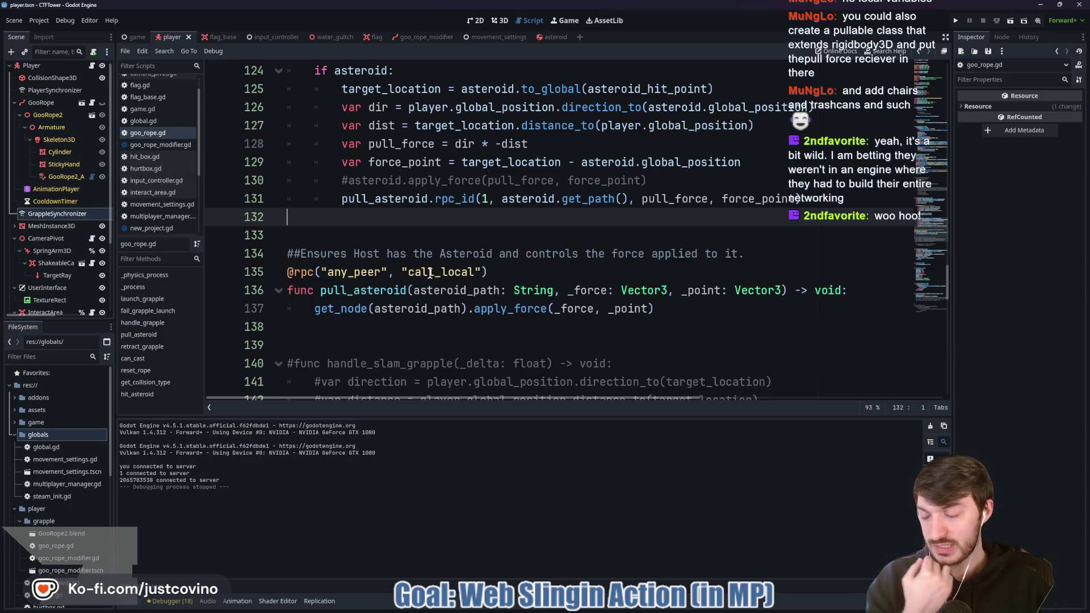
pyautogui.click(381, 238)
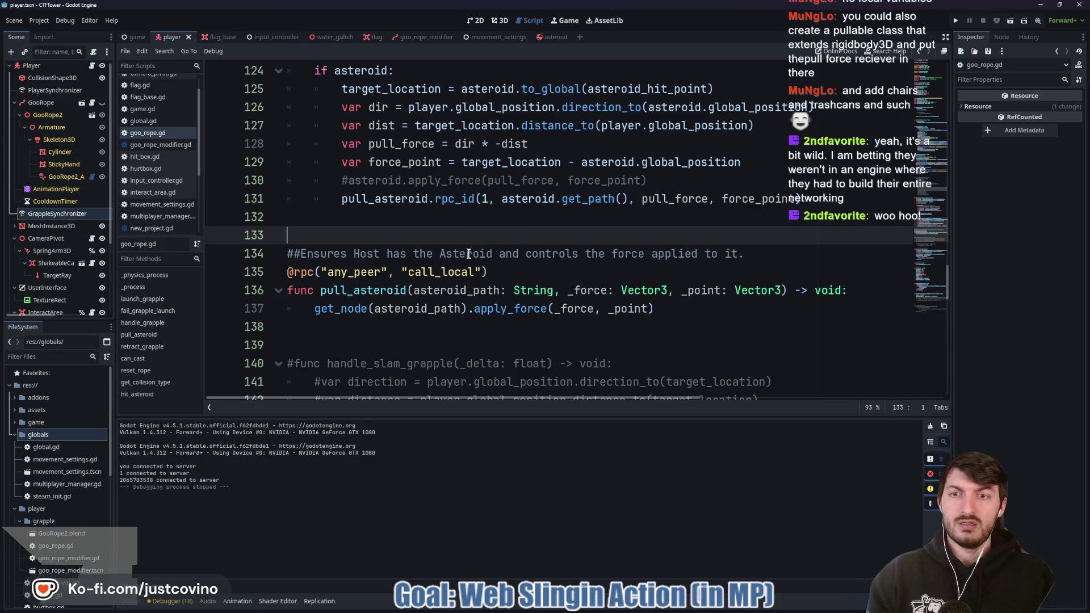
# Commit the four changed files to WebSlinging with a summary about fixing grappling to moving asteroids, plus a thank-you description
pyautogui.click(630, 611)
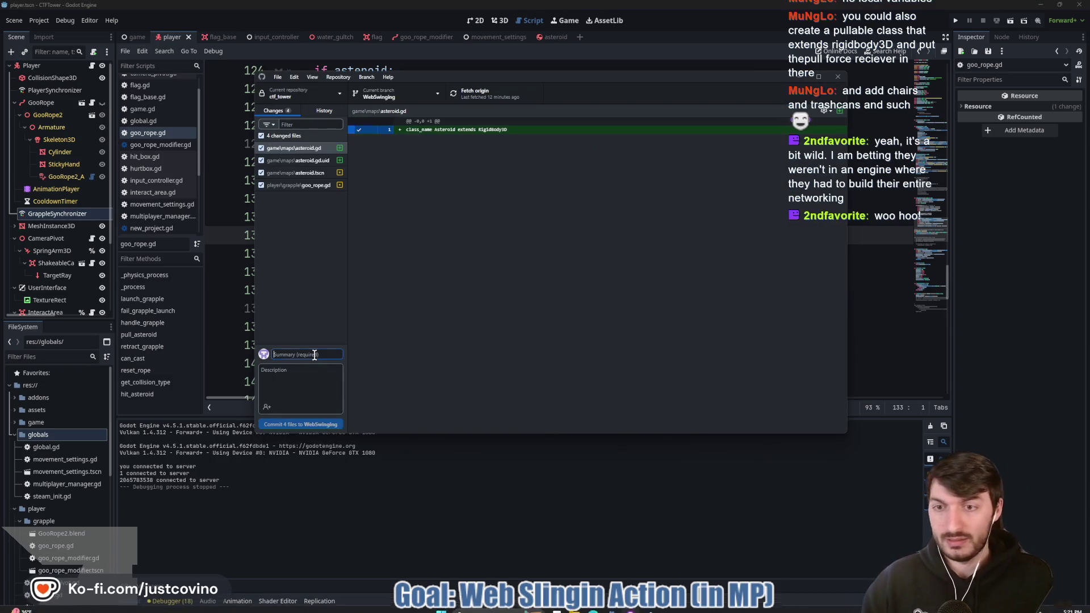
pyautogui.write('f')
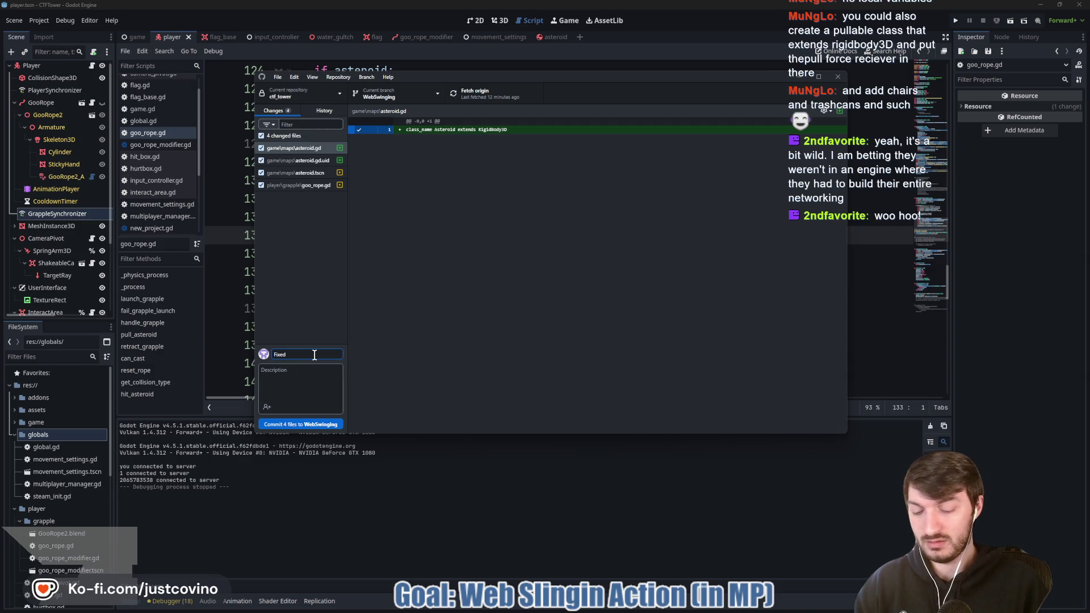
pyautogui.write(' moving astero')
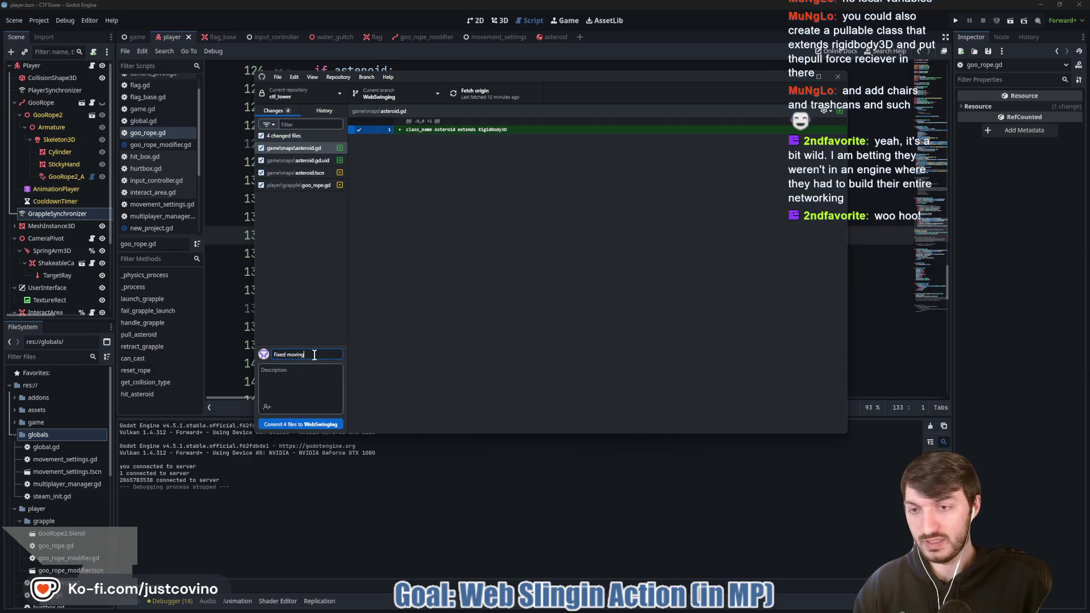
pyautogui.write('ids')
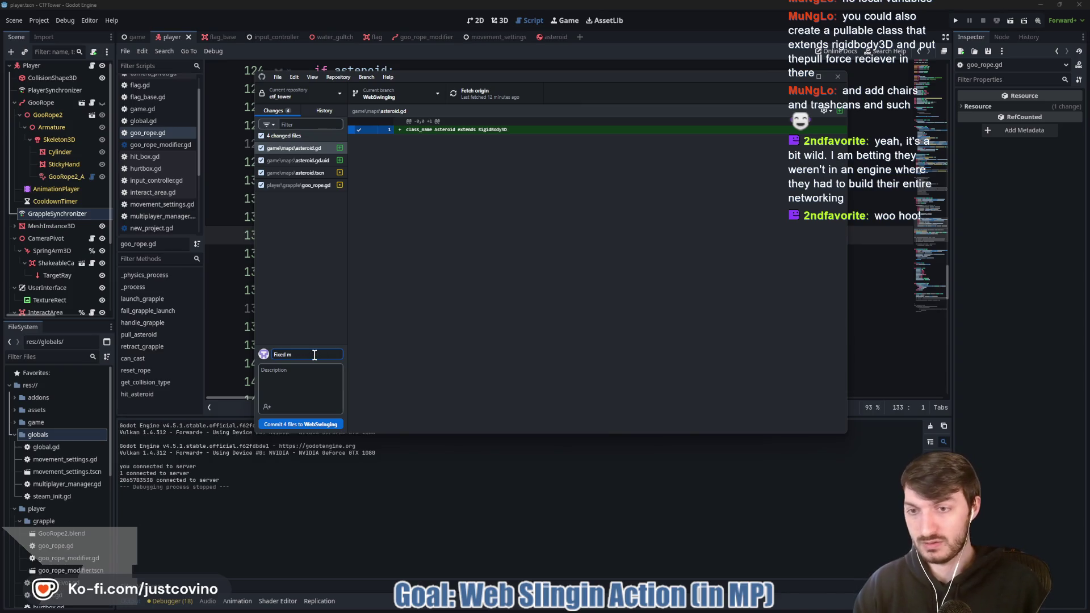
pyautogui.write('ppling to astero')
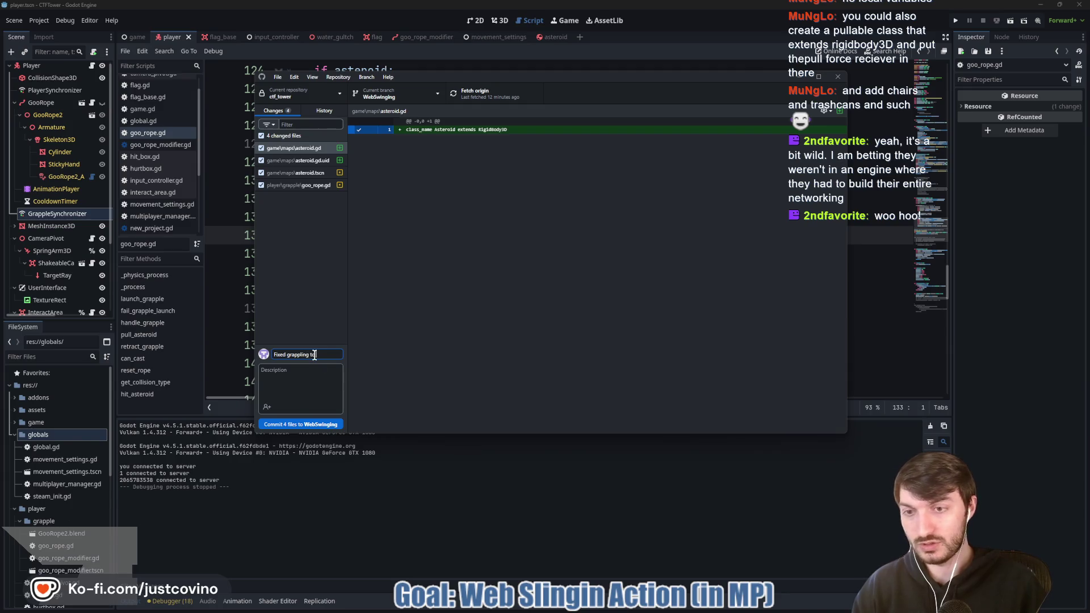
pyautogui.write('ids with move')
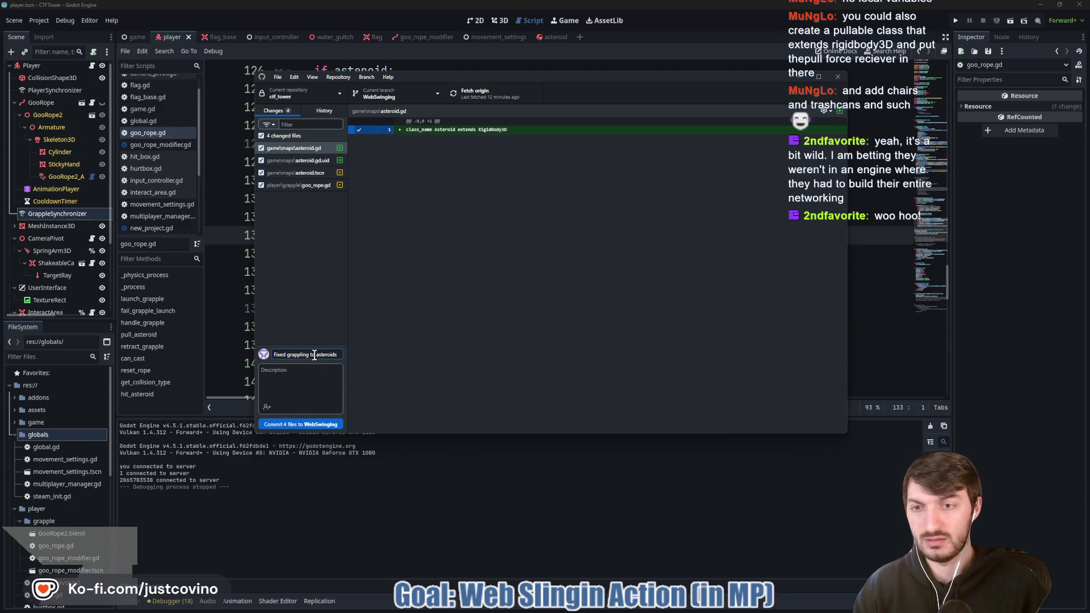
pyautogui.write('ment')
pyautogui.click(310, 380)
pyautogui.write('thanks Munglo')
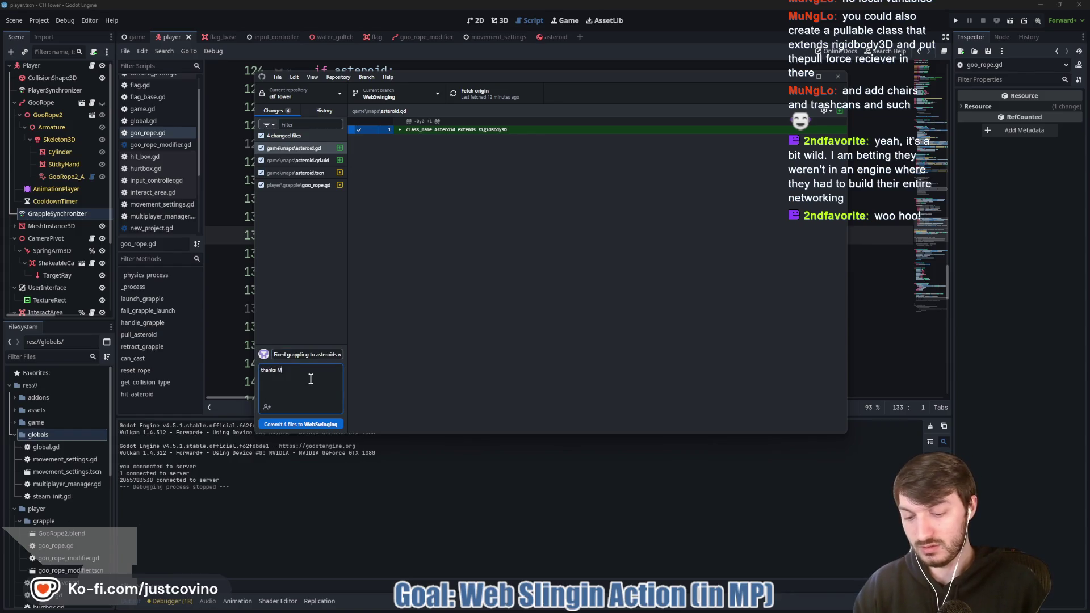
pyautogui.click(309, 423)
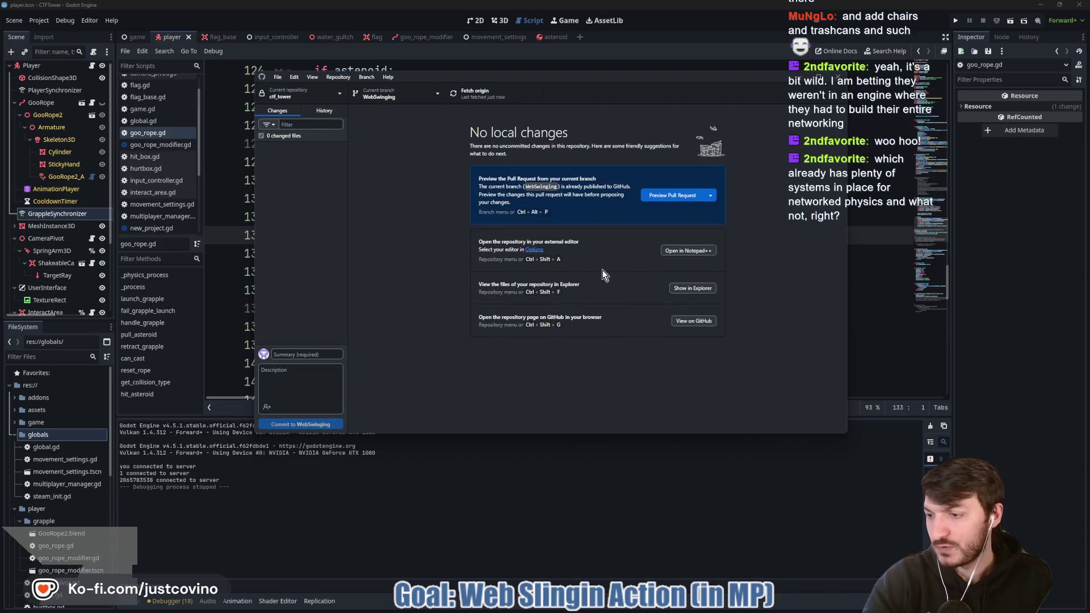
pyautogui.click(466, 516)
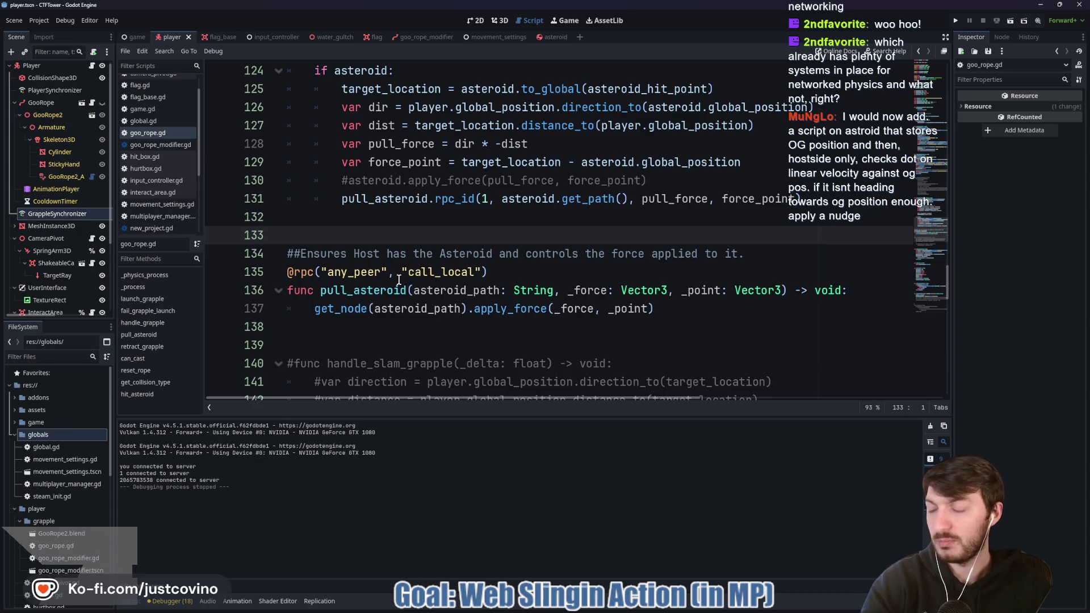
# Declare an original_position Vector3 variable below the Asteroid class declaration in asteroid.gd
pyautogui.click(550, 37)
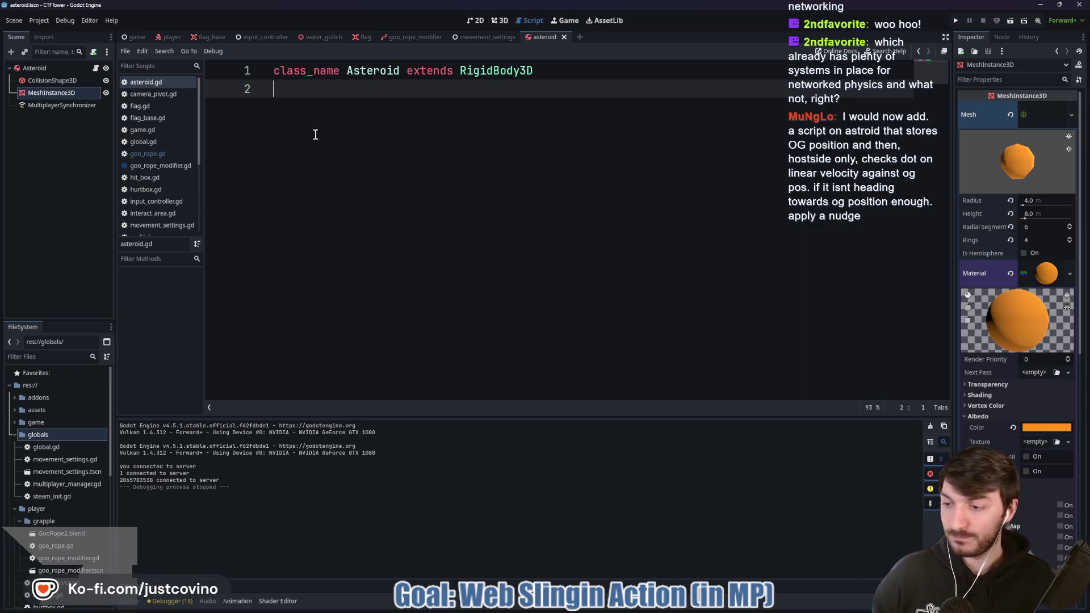
pyautogui.press('Return')
pyautogui.press('Return')
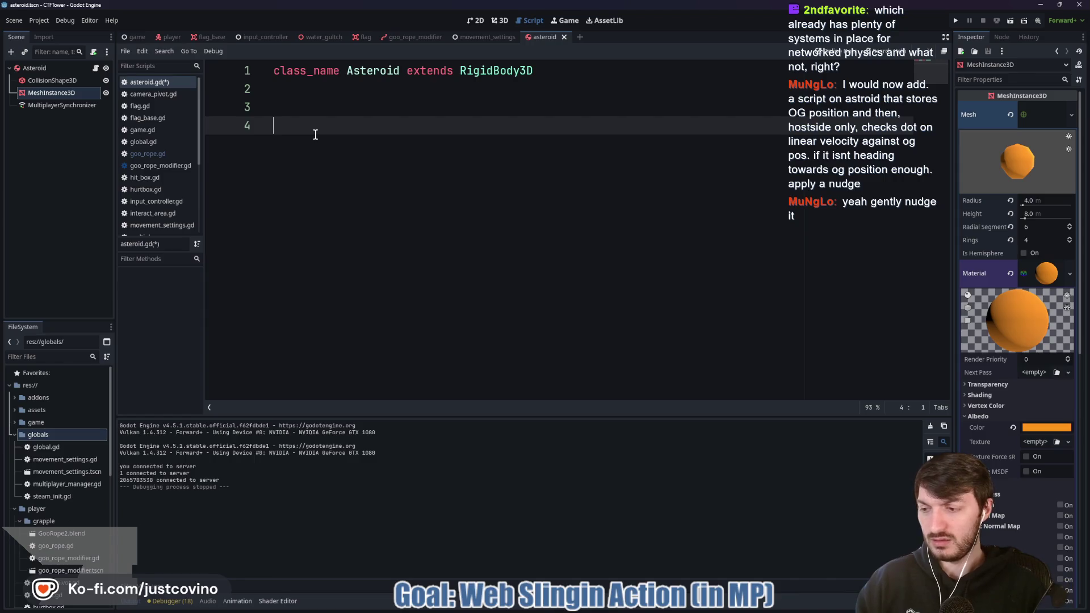
pyautogui.write('a')
pyautogui.press('BackSpace')
pyautogui.write('var')
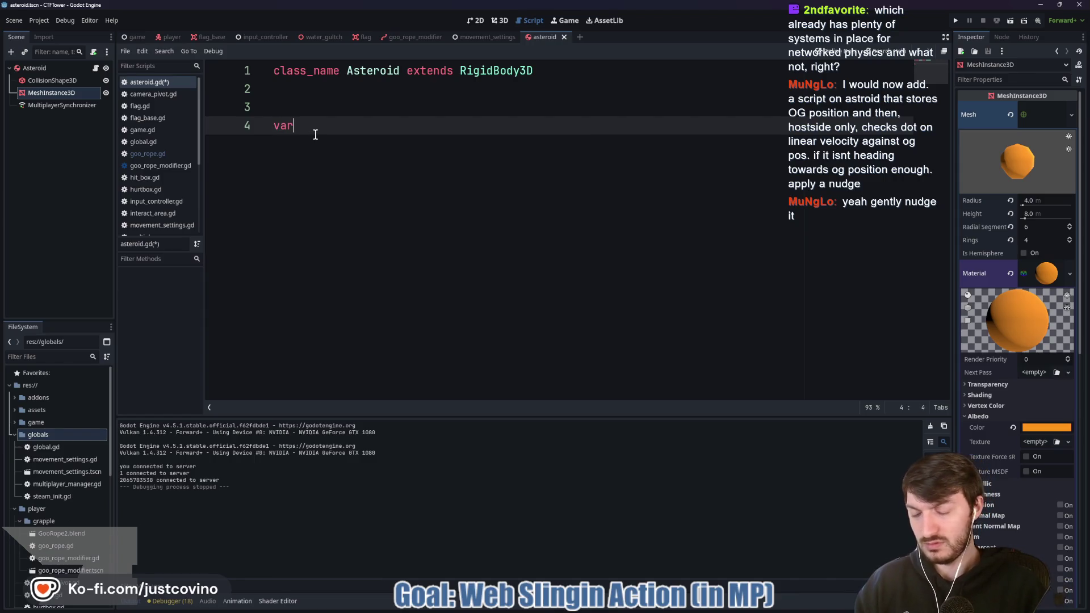
pyautogui.write(' original_position')
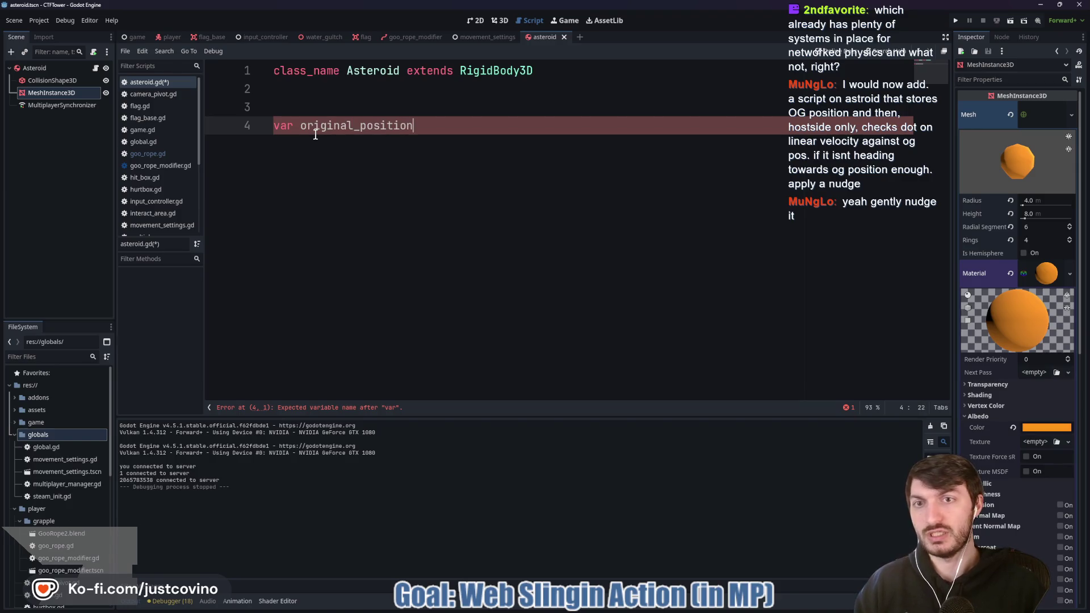
pyautogui.write('Vector3')
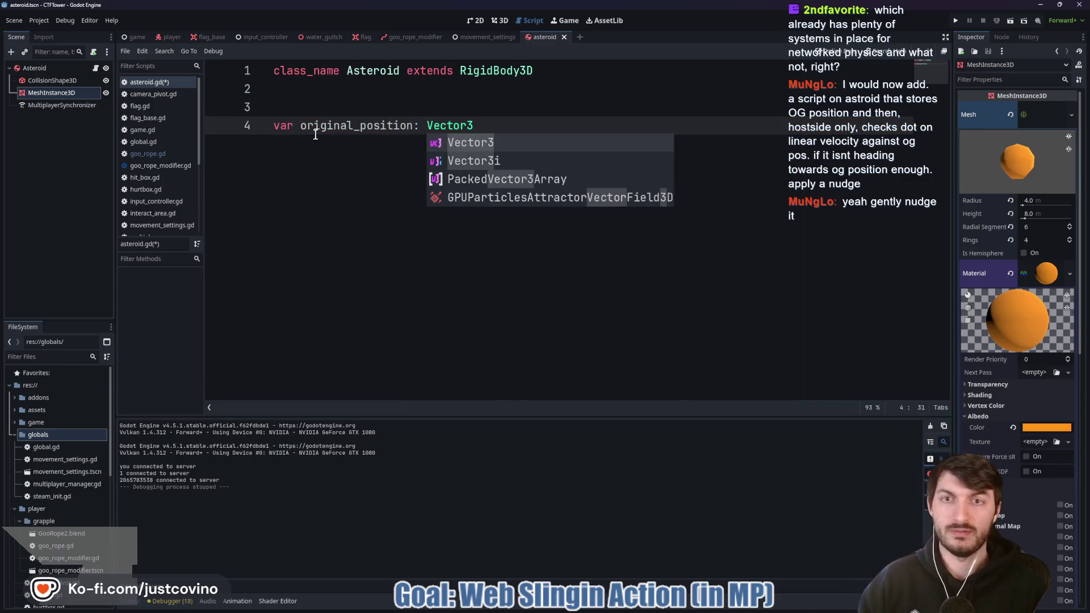
pyautogui.press('Return')
pyautogui.press('Return')
pyautogui.press('Return')
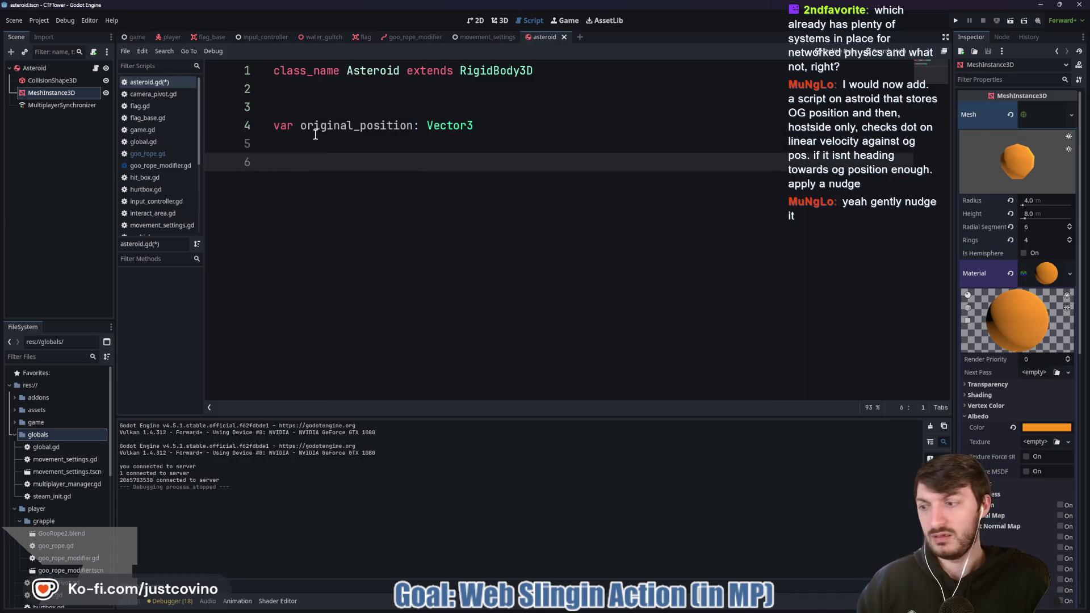
# Add a _ready() function setting original_position = global_position, and save the script
pyautogui.write('func ')
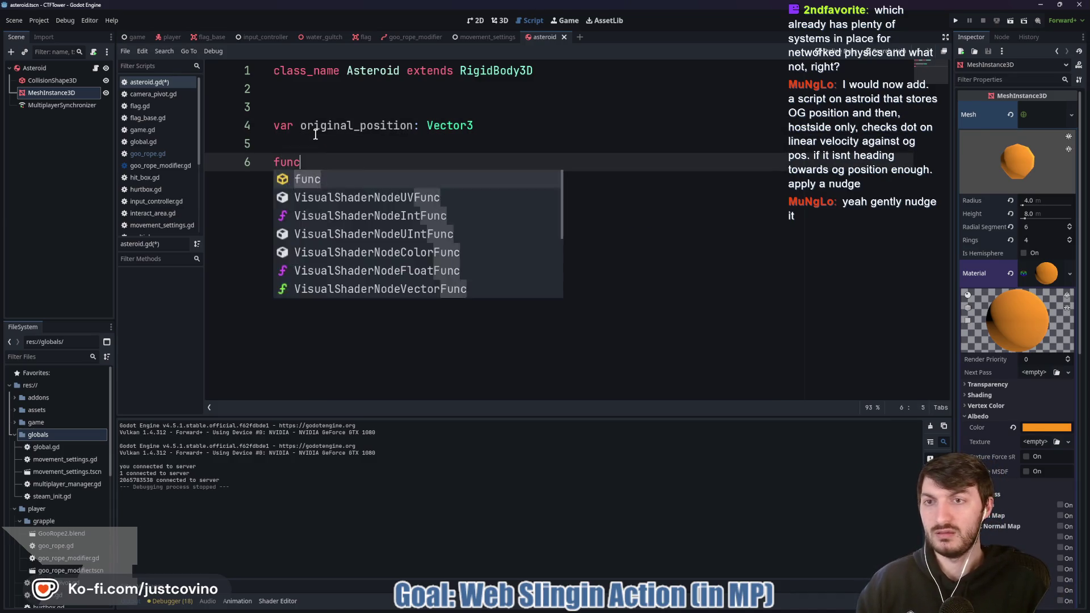
pyautogui.write('_r')
pyautogui.press('Return')
pyautogui.press('Return')
pyautogui.write('original')
pyautogui.press('Return')
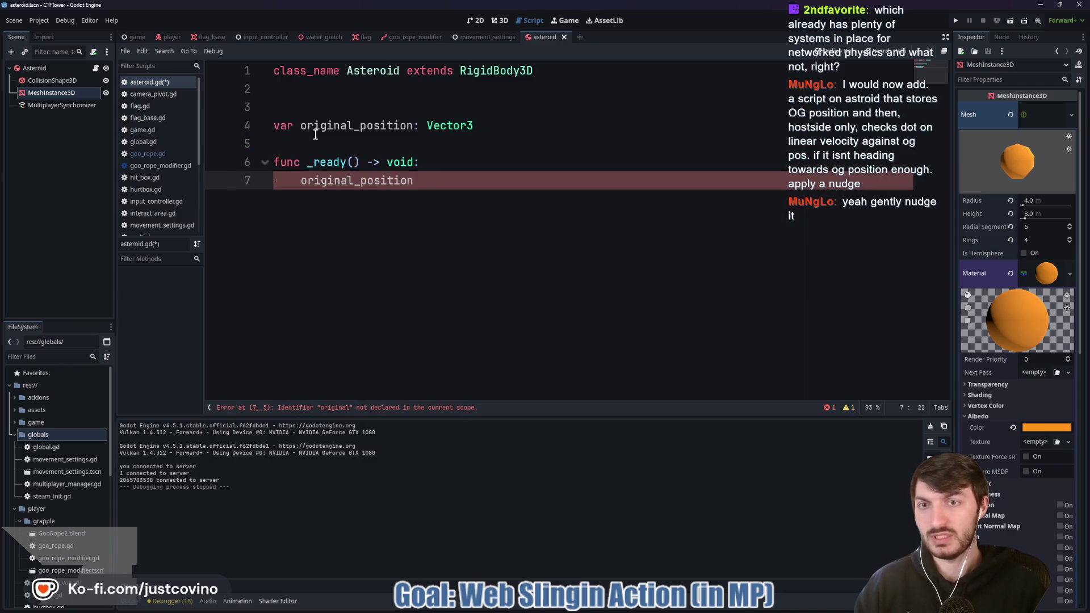
pyautogui.write('= global_')
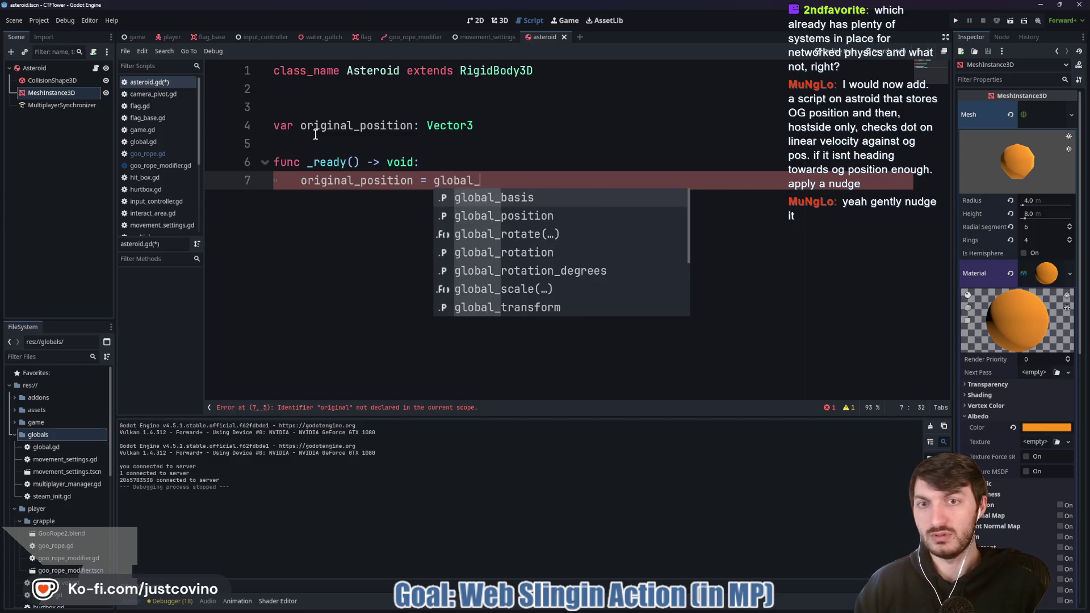
pyautogui.press('Down')
pyautogui.press('Return')
pyautogui.hotkey('ctrl', 's')
# Insert a blank line below the variable declaration on line 5
pyautogui.click(323, 142)
pyautogui.write('\\')
pyautogui.press('BackSpace')
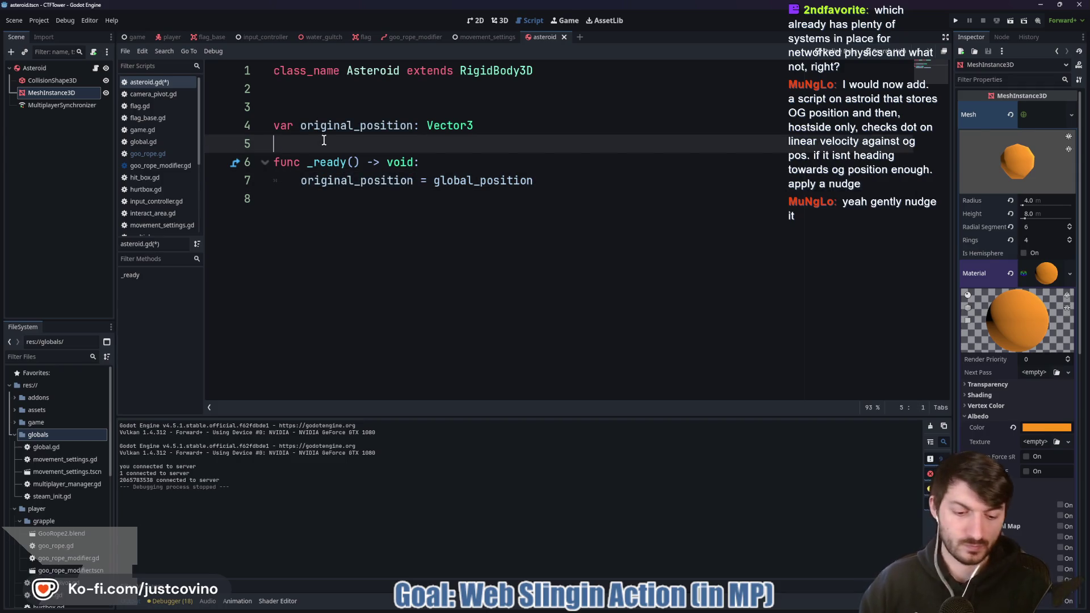
pyautogui.press('Return')
pyautogui.click(343, 257)
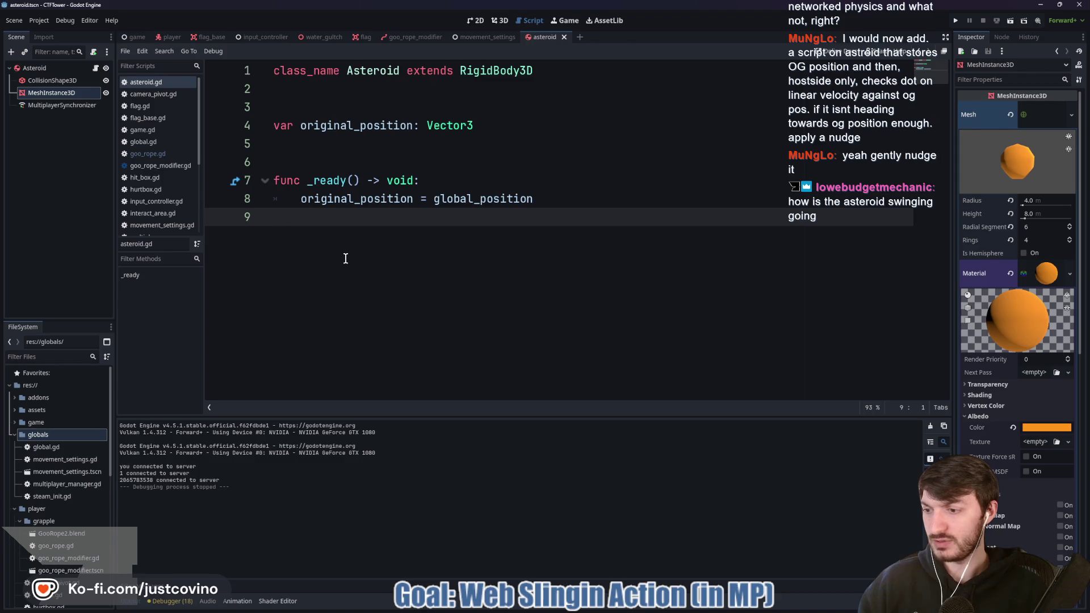
pyautogui.press('Return')
pyautogui.press('Return')
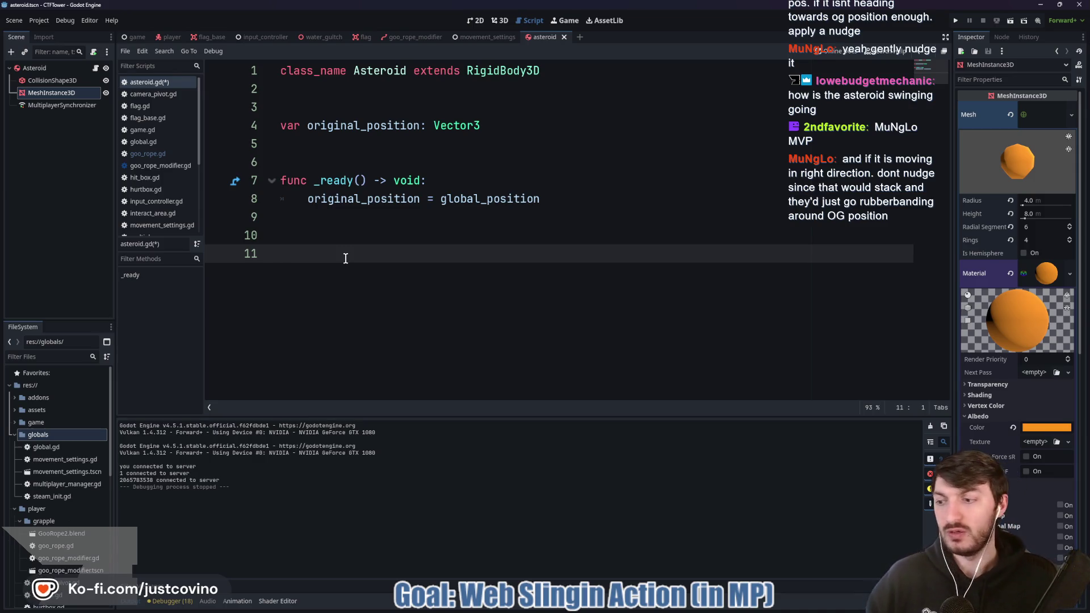
pyautogui.write('func')
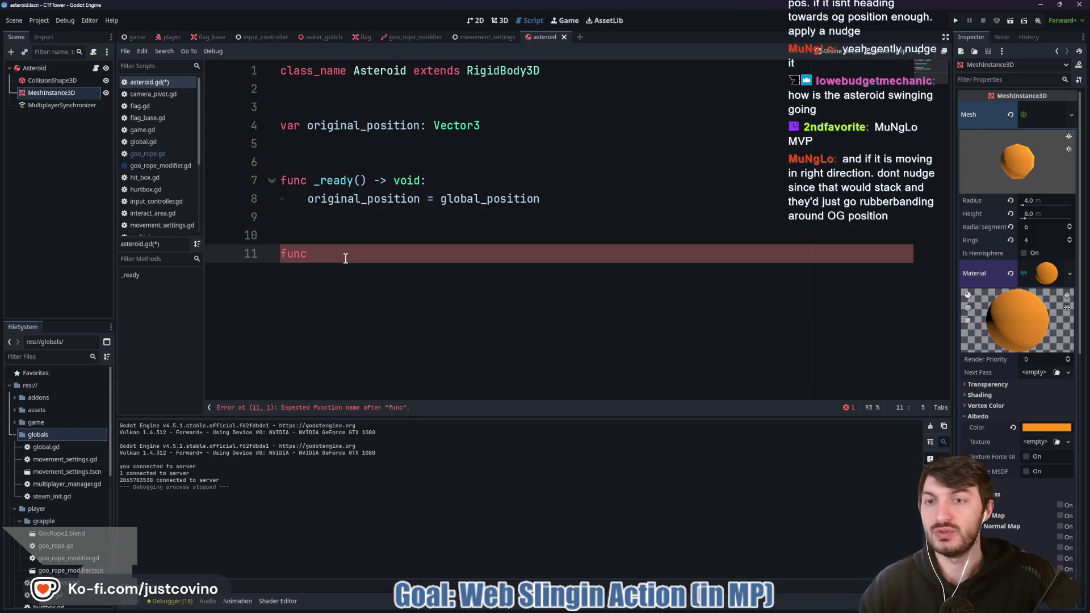
pyautogui.write(' nudge_to')
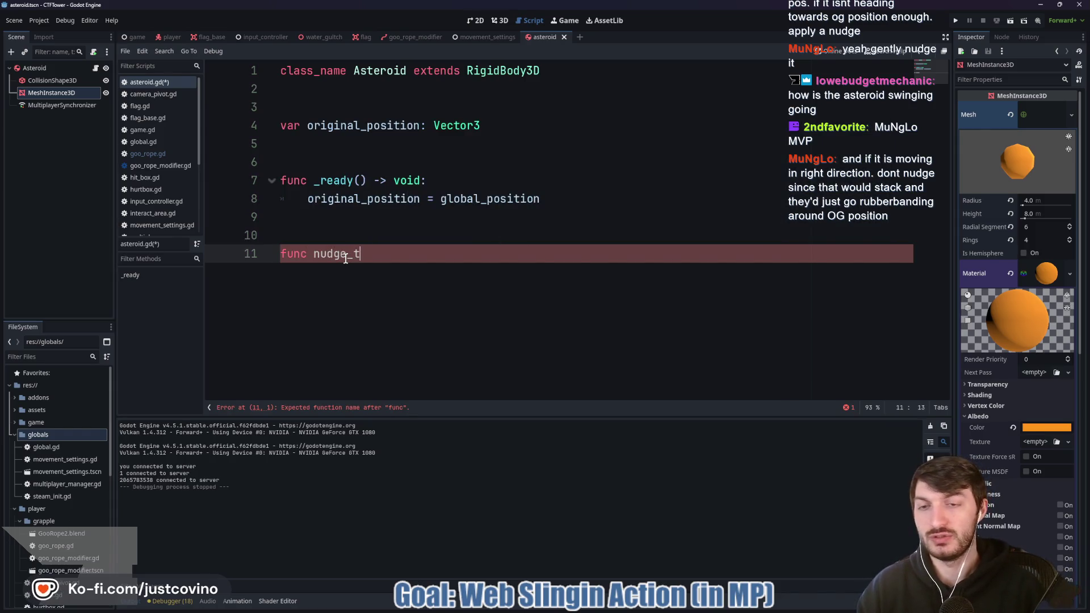
pyautogui.write('_origin() -> void:')
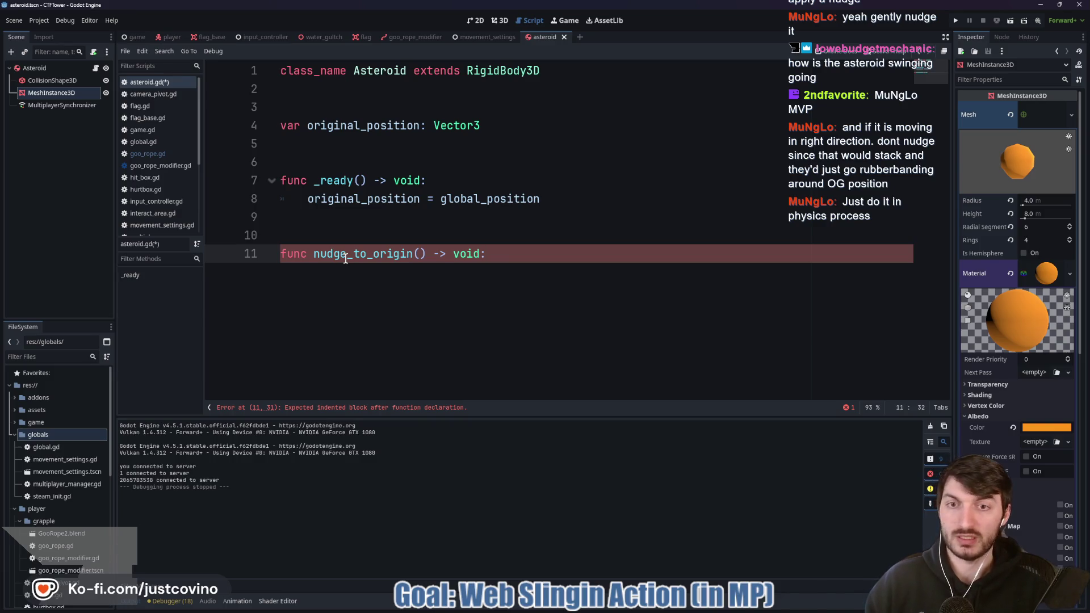
# Add var distance_to_origin = global_position.distance_to(original_position) inside nudge_to_origin
pyautogui.press('Return')
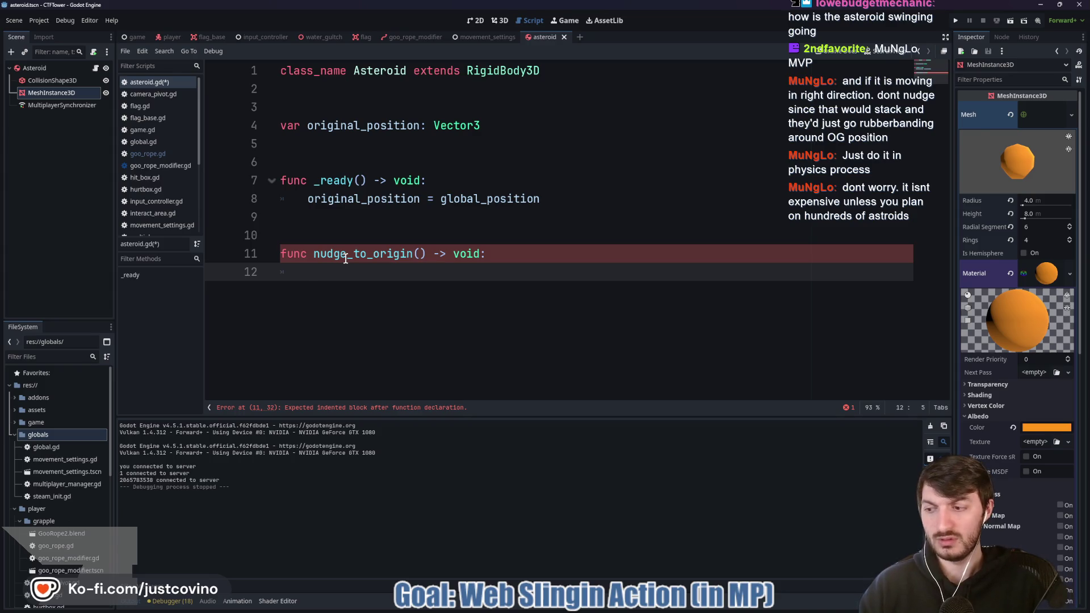
pyautogui.write('var distance_to_')
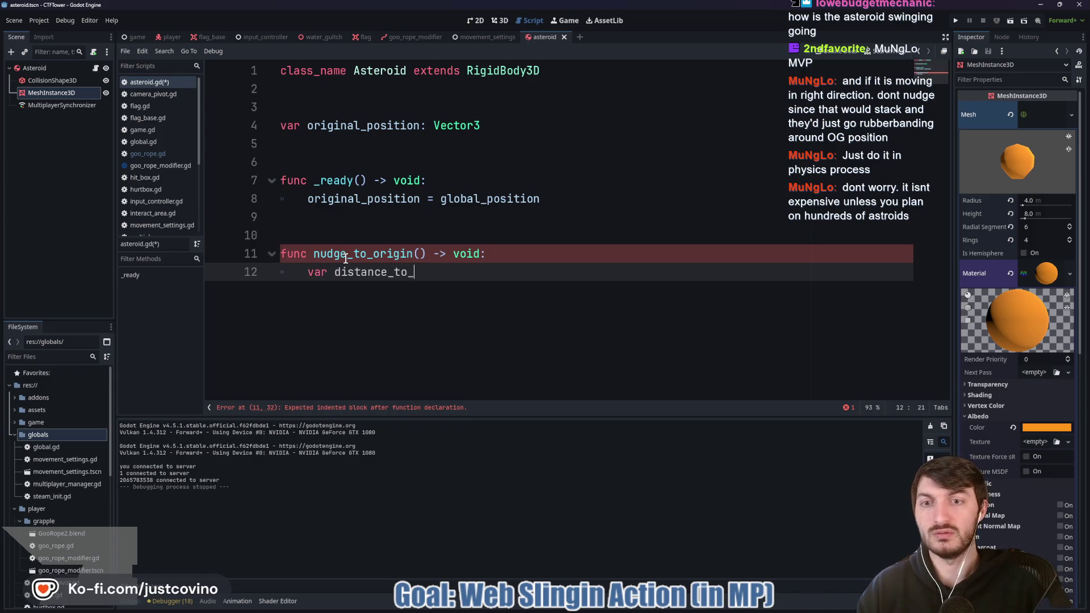
pyautogui.write('origin = ')
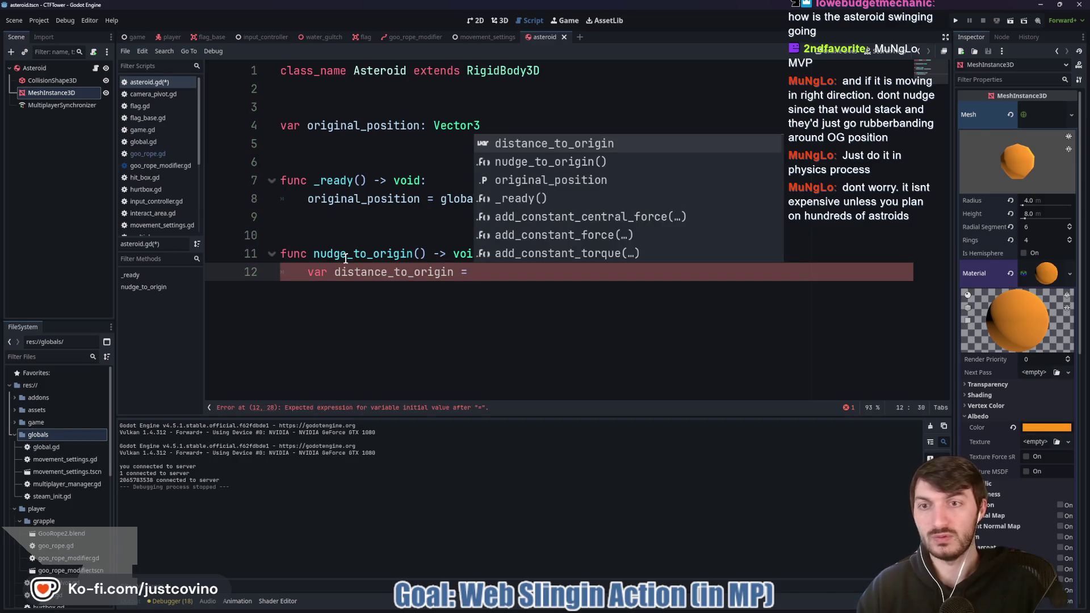
pyautogui.write('global_po')
pyautogui.press('Return')
pyautogui.write('.dist')
pyautogui.press('Down')
pyautogui.press('Return')
pyautogui.write('origi')
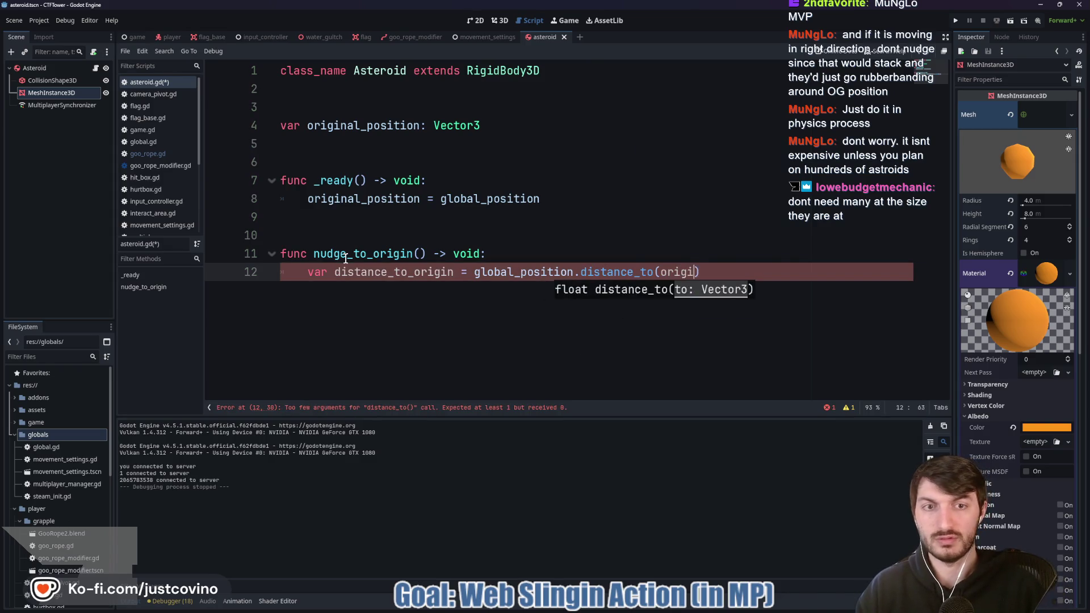
pyautogui.press('Return')
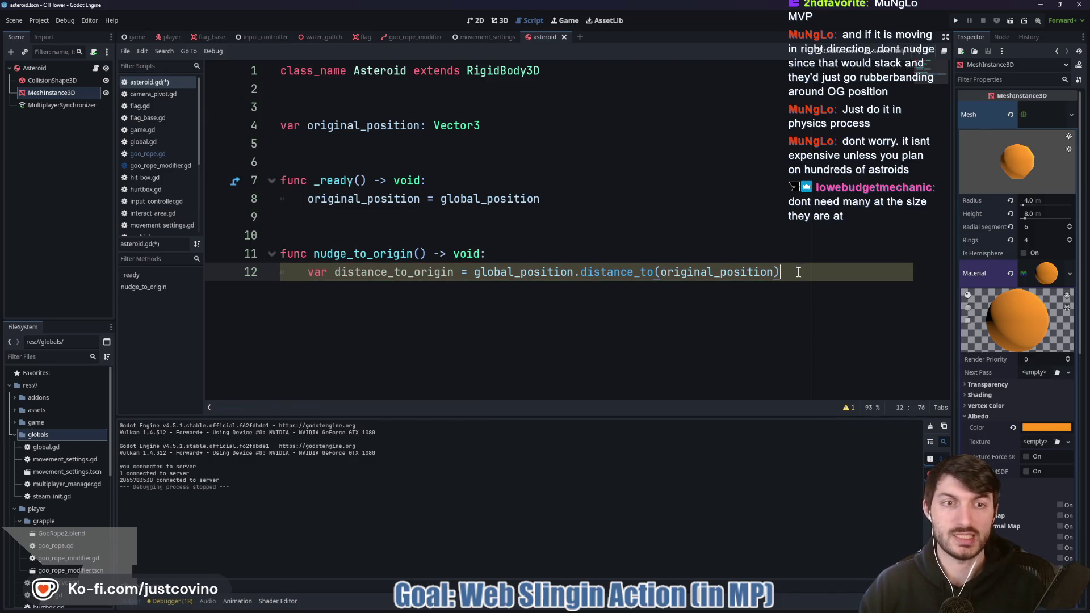
pyautogui.press('Return')
# Begin an 'if distance_to_origin >=' check below the distance line
pyautogui.write('if dista')
pyautogui.press('Return')
pyautogui.write('>=')
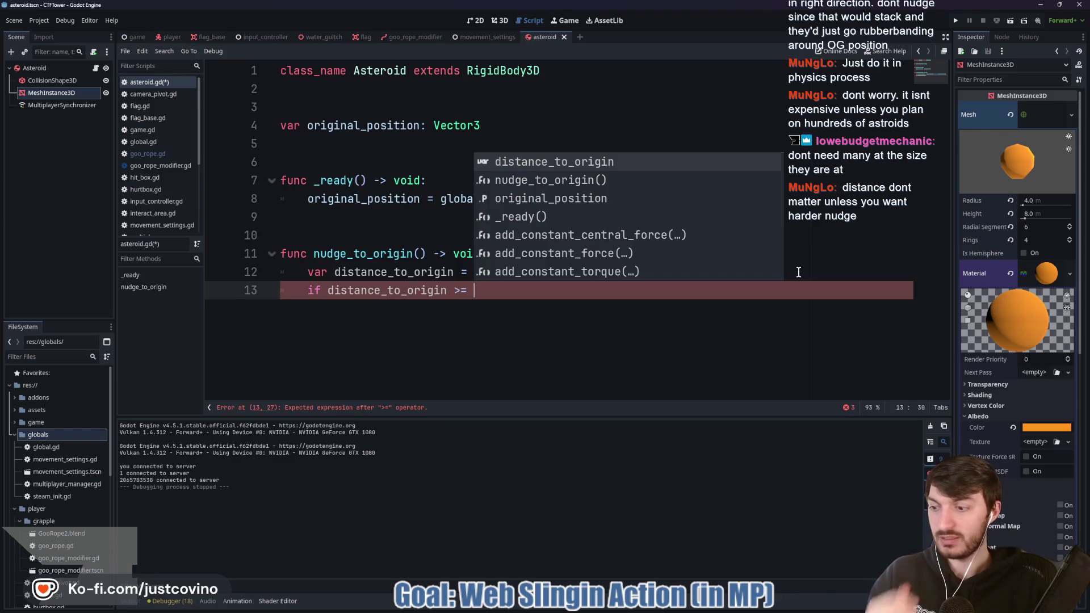
pyautogui.press('Escape')
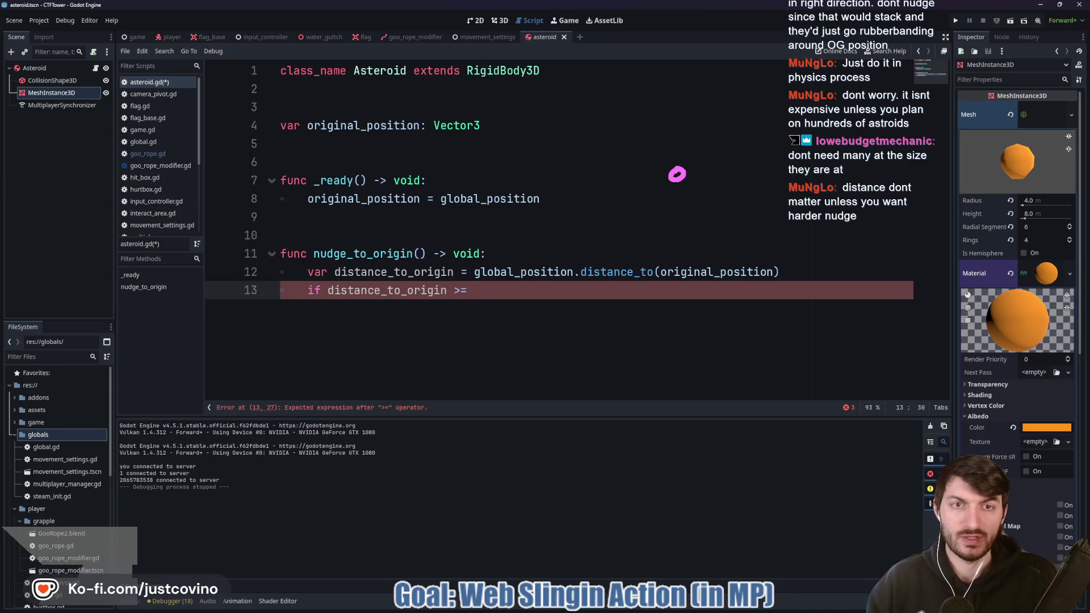
pyautogui.moveTo(368, 287)
pyautogui.mouseDown()
pyautogui.moveTo(325, 289)
pyautogui.moveTo(358, 284)
pyautogui.mouseUp()
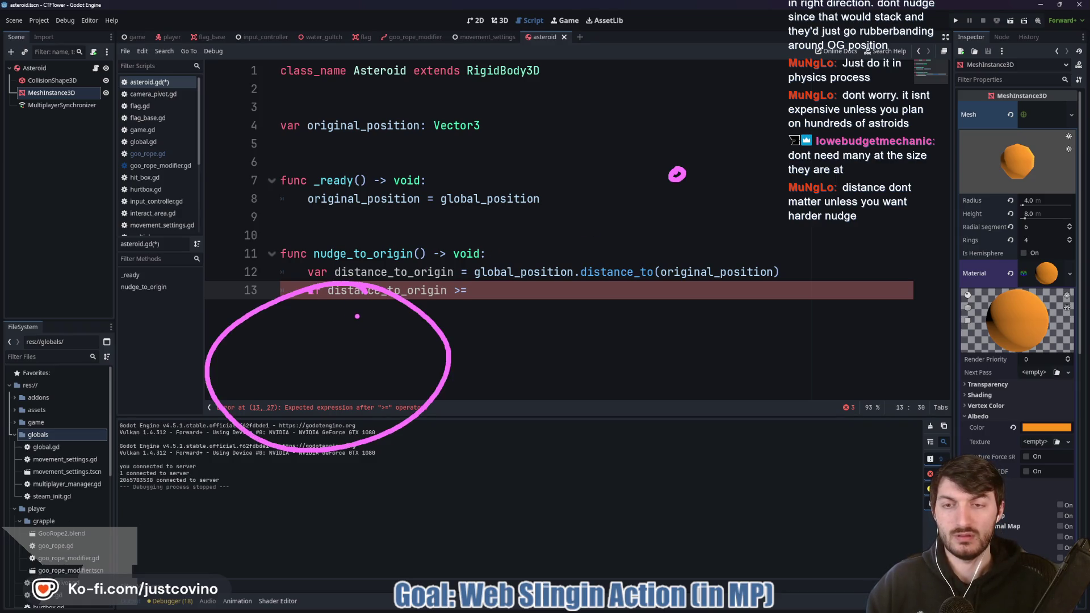
pyautogui.moveTo(477, 302); pyautogui.dragTo(647, 189)
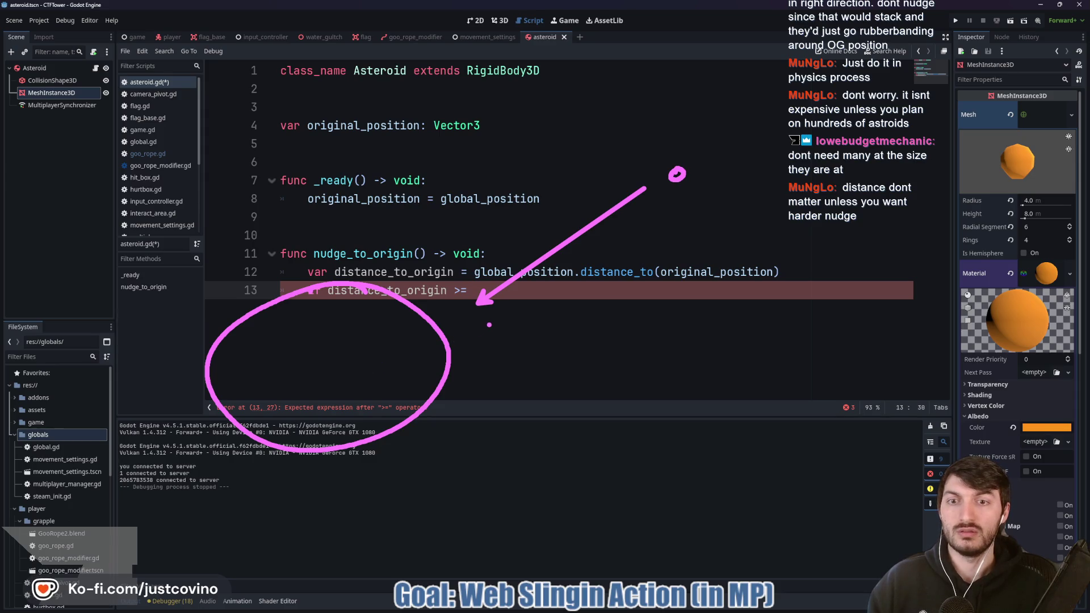
pyautogui.moveTo(658, 130); pyautogui.dragTo(647, 145)
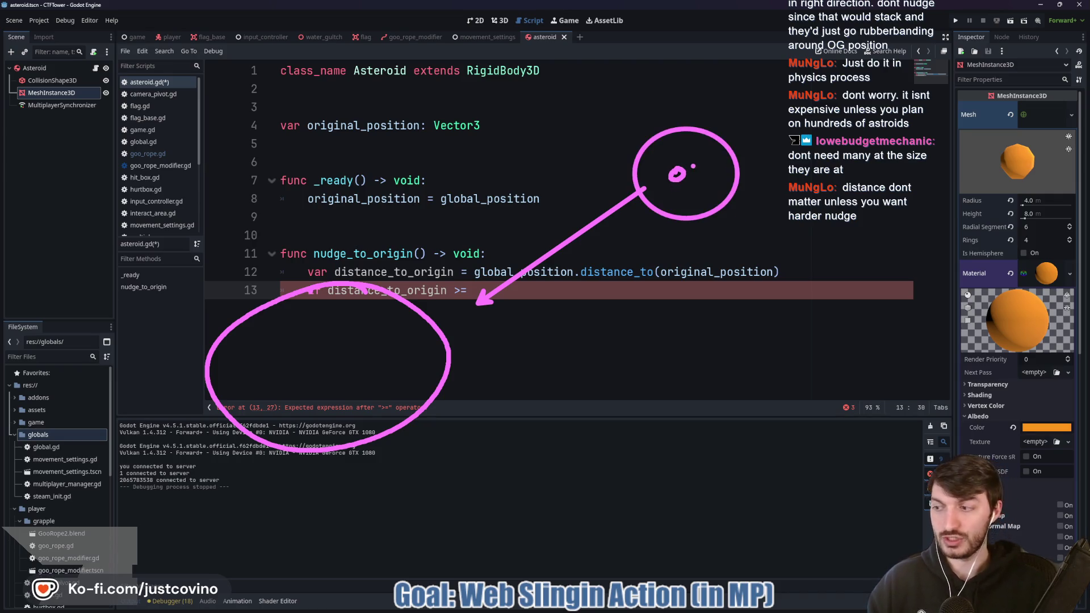
pyautogui.hotkey('ctrl', 'z')
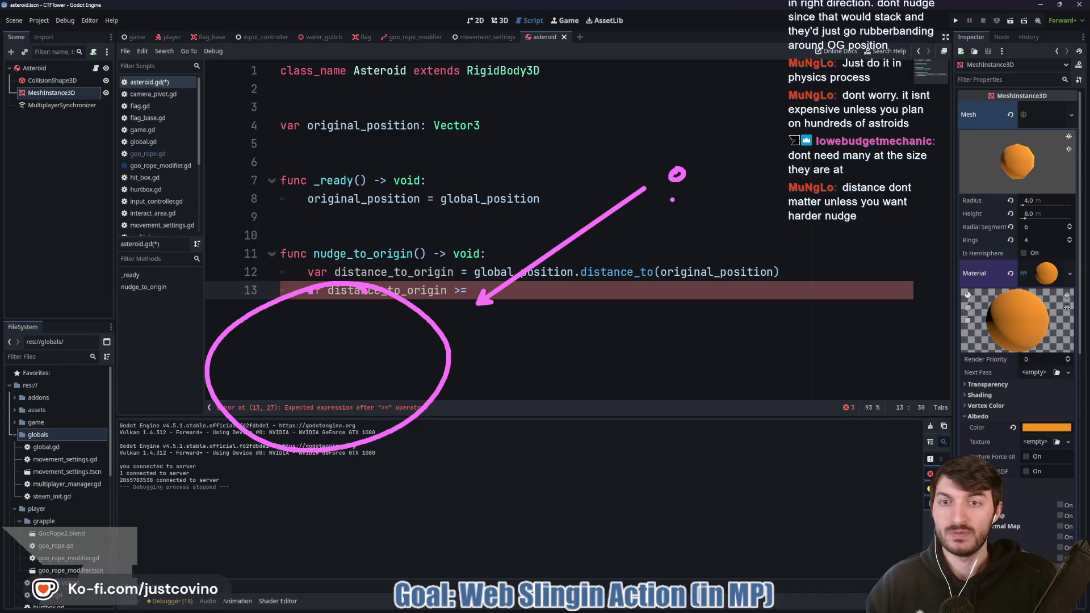
pyautogui.moveTo(707, 122)
pyautogui.mouseDown()
pyautogui.moveTo(630, 204)
pyautogui.moveTo(710, 124)
pyautogui.mouseUp()
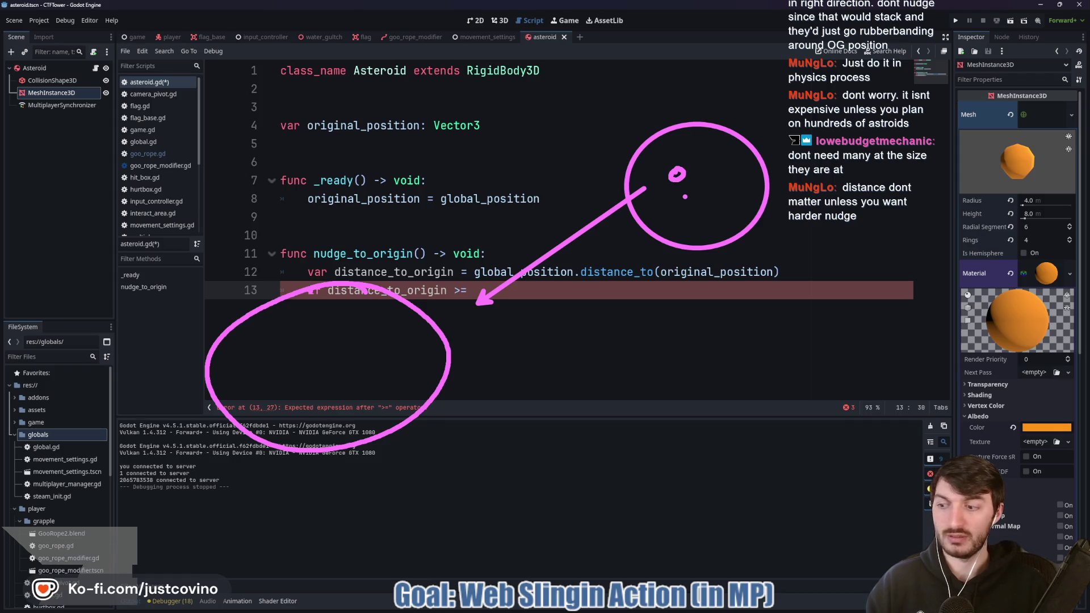
pyautogui.hotkey('ctrl', 'z')
pyautogui.moveTo(708, 112)
pyautogui.mouseDown()
pyautogui.moveTo(644, 103)
pyautogui.moveTo(689, 339)
pyautogui.moveTo(626, 93)
pyautogui.mouseUp()
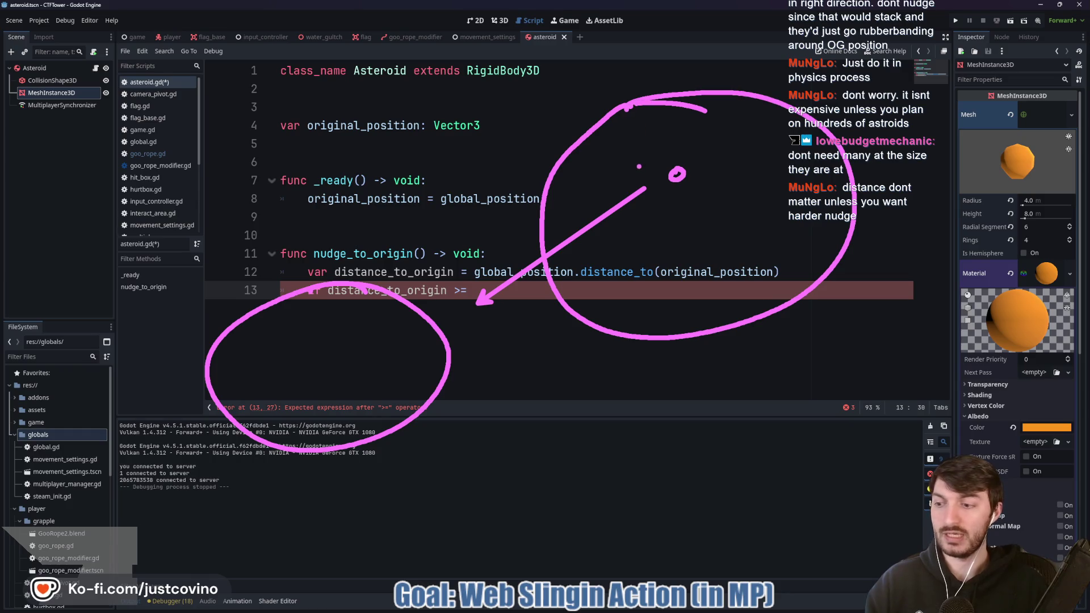
pyautogui.press('Escape')
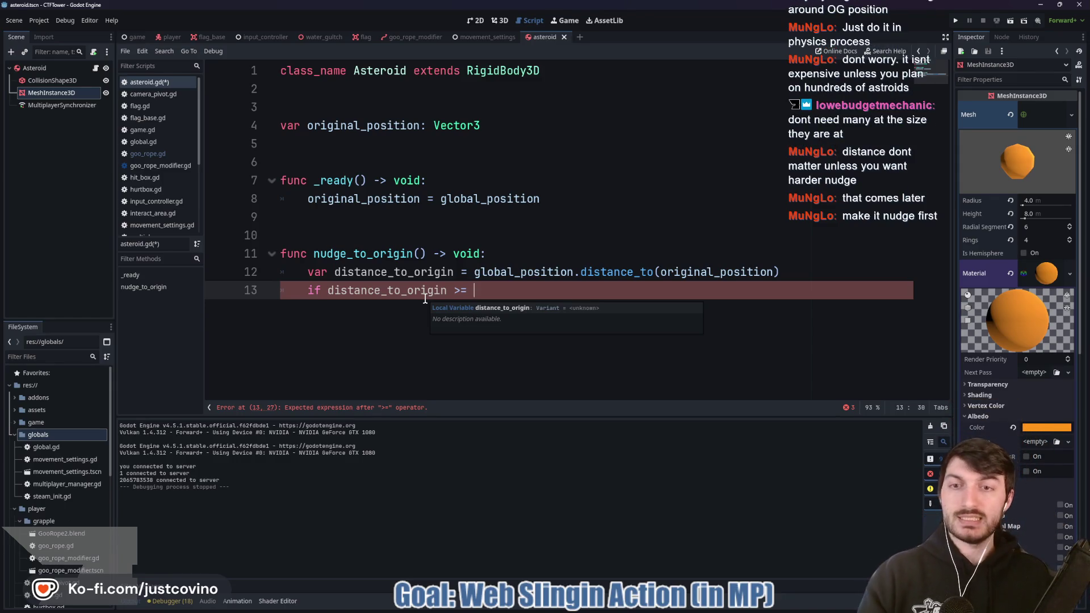
# Delete the distance_to_origin line and the unfinished if check
pyautogui.hotkey('shift', 'Left')
pyautogui.hotkey('shift', 'Left')
pyautogui.hotkey('shift', 'Left')
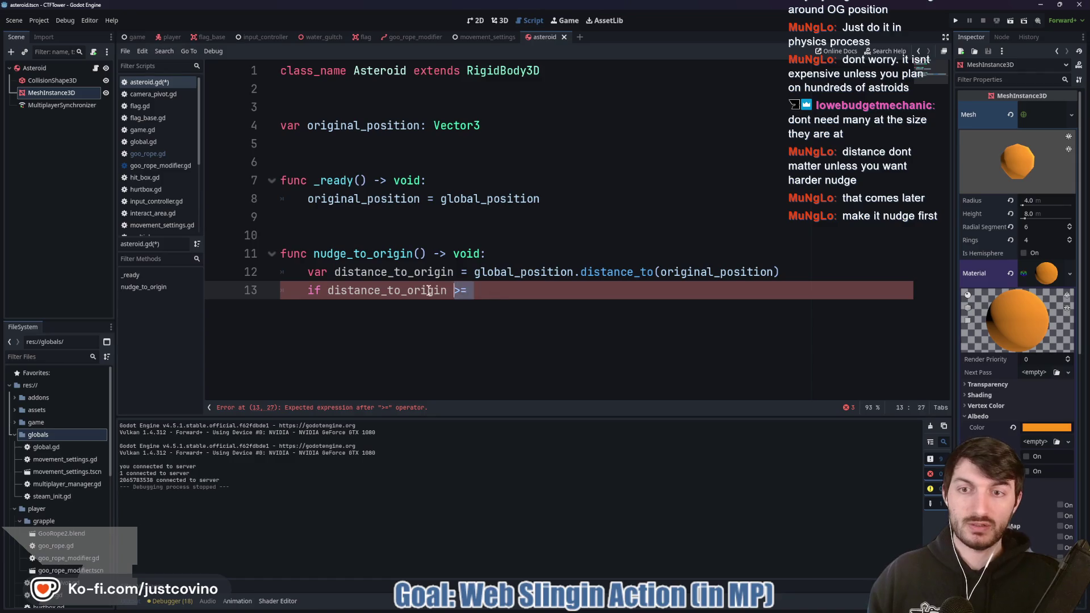
pyautogui.hotkey('shift', 'Up')
pyautogui.hotkey('shift', 'Home')
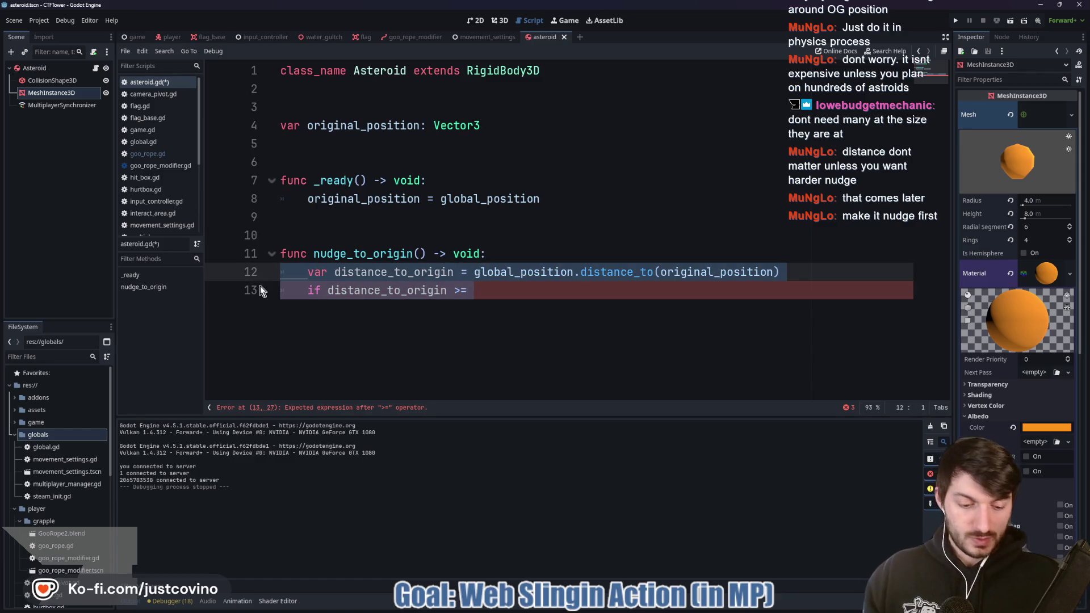
pyautogui.press('BackSpace')
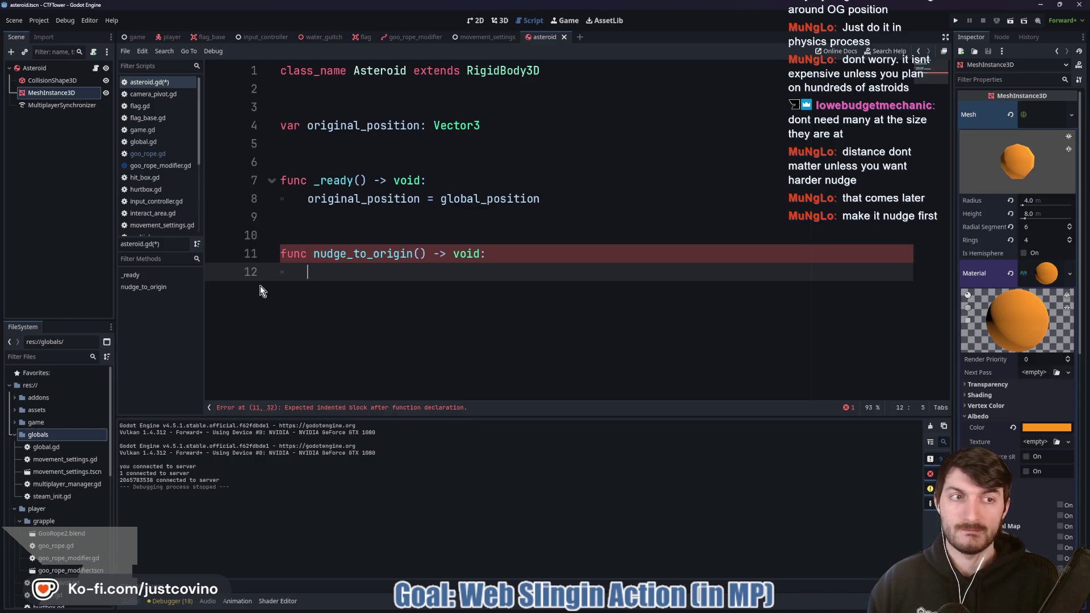
# Write var direction = global_position.direction_to(original_position), then begin an 'if direction' line
pyautogui.write('gl')
pyautogui.press('BackSpace')
pyautogui.press('BackSpace')
pyautogui.write('var direc')
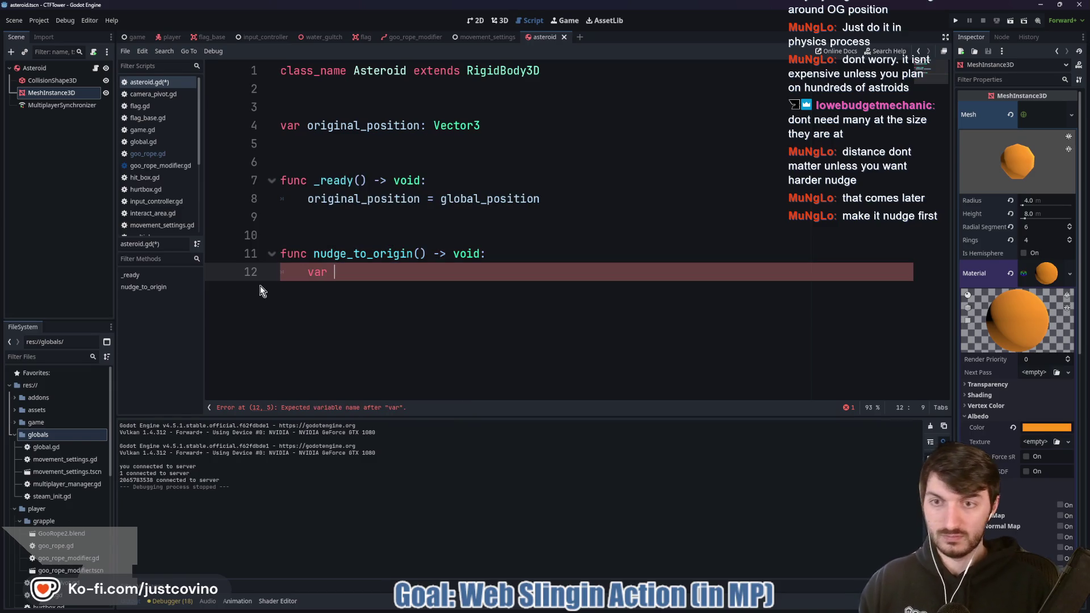
pyautogui.write('tion = ')
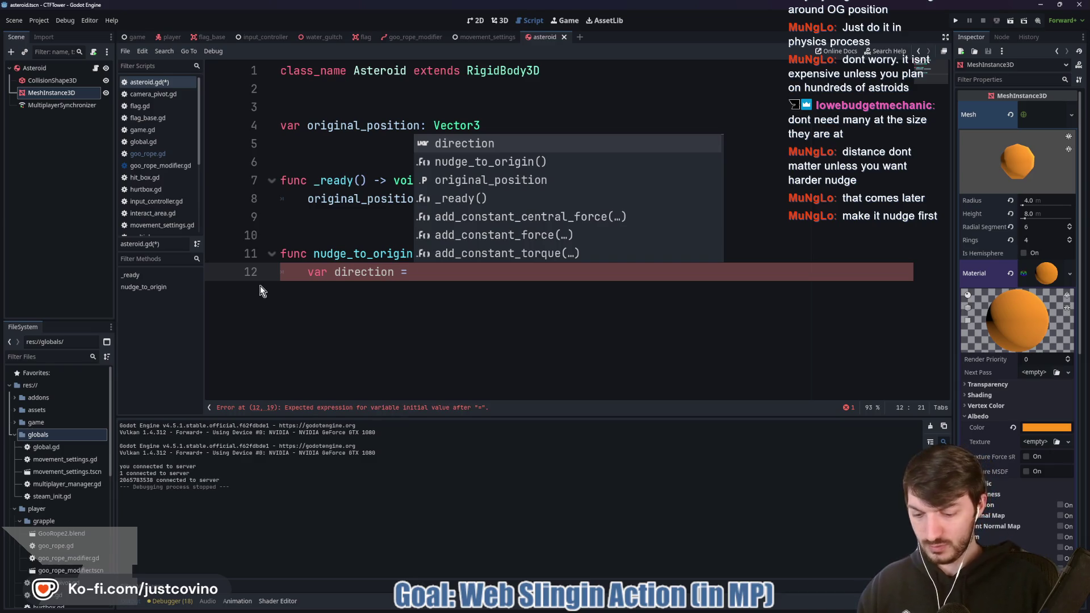
pyautogui.write('global')
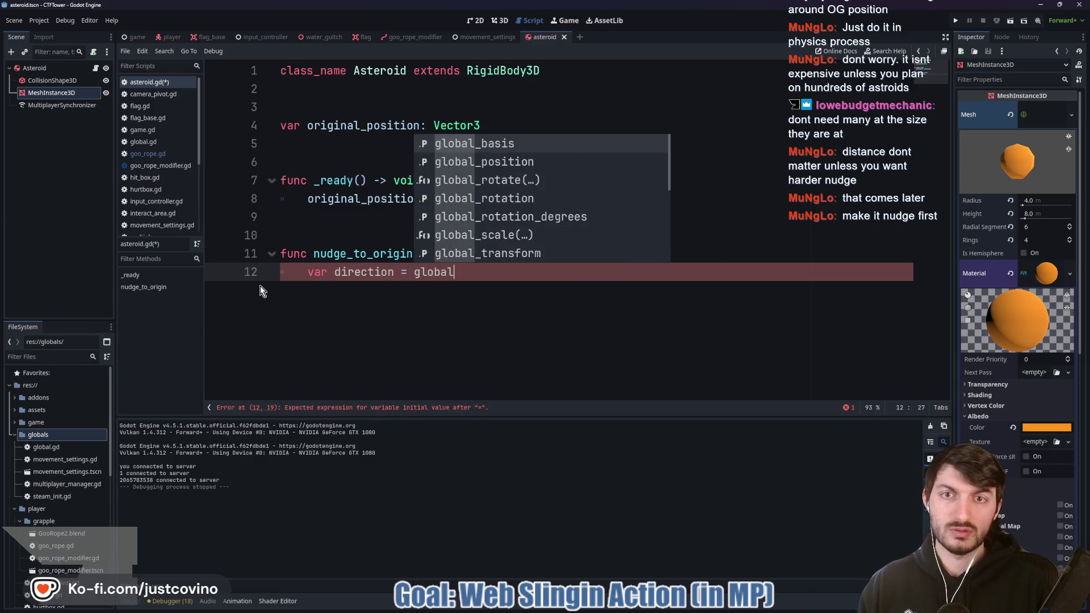
pyautogui.press('Down')
pyautogui.press('Return')
pyautogui.write('.dire')
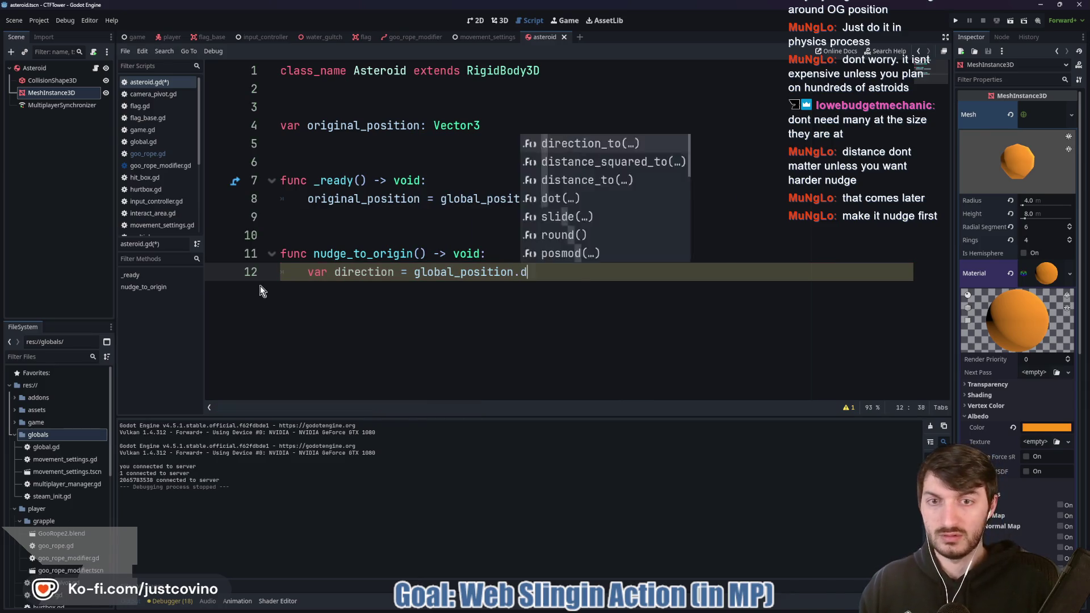
pyautogui.press('Return')
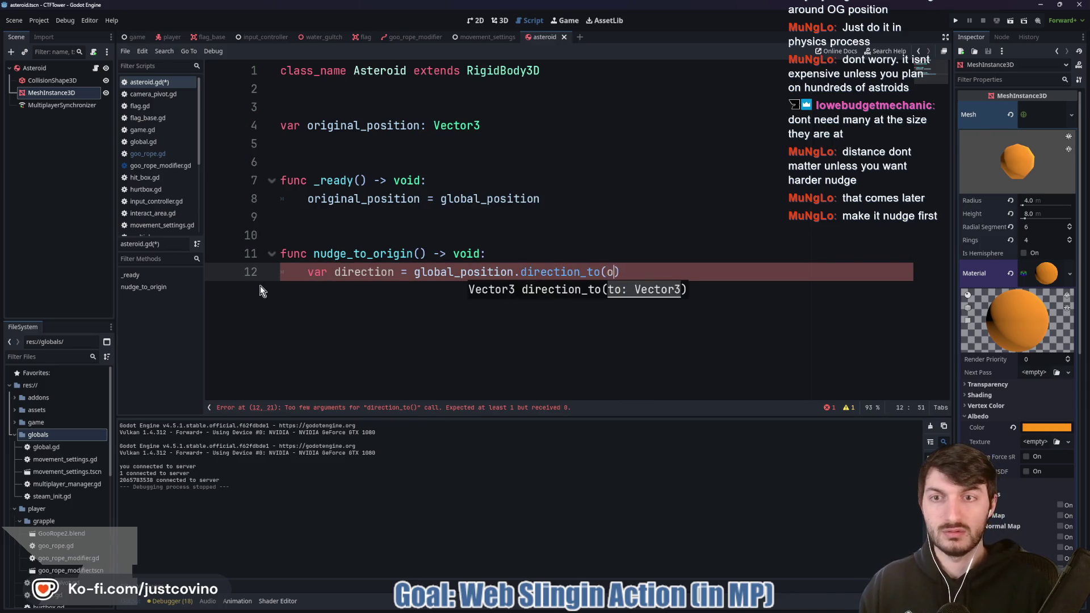
pyautogui.write('r')
pyautogui.press('Return')
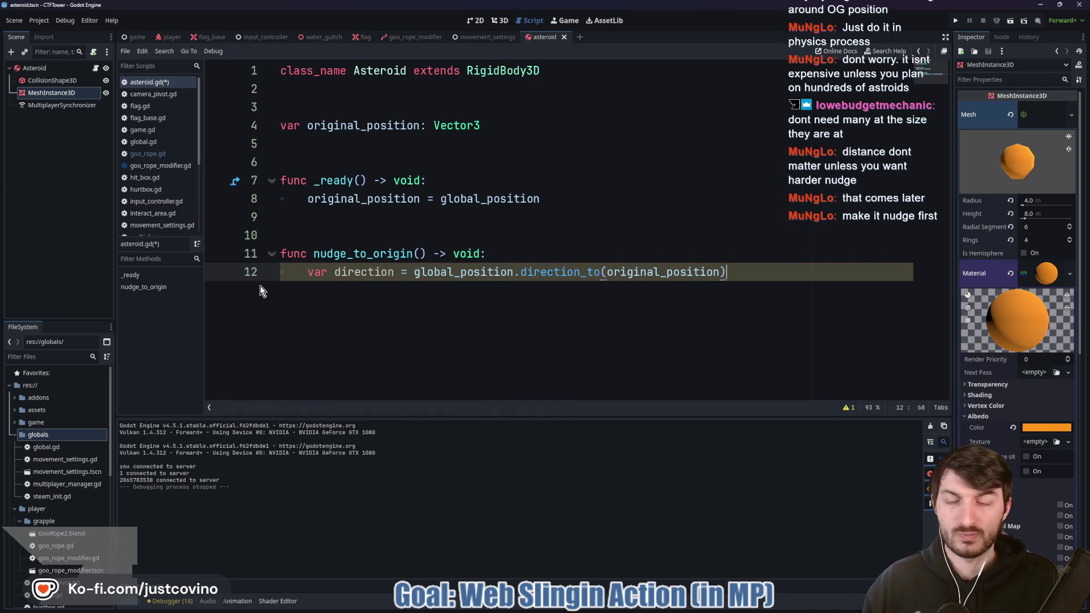
pyautogui.press('Return')
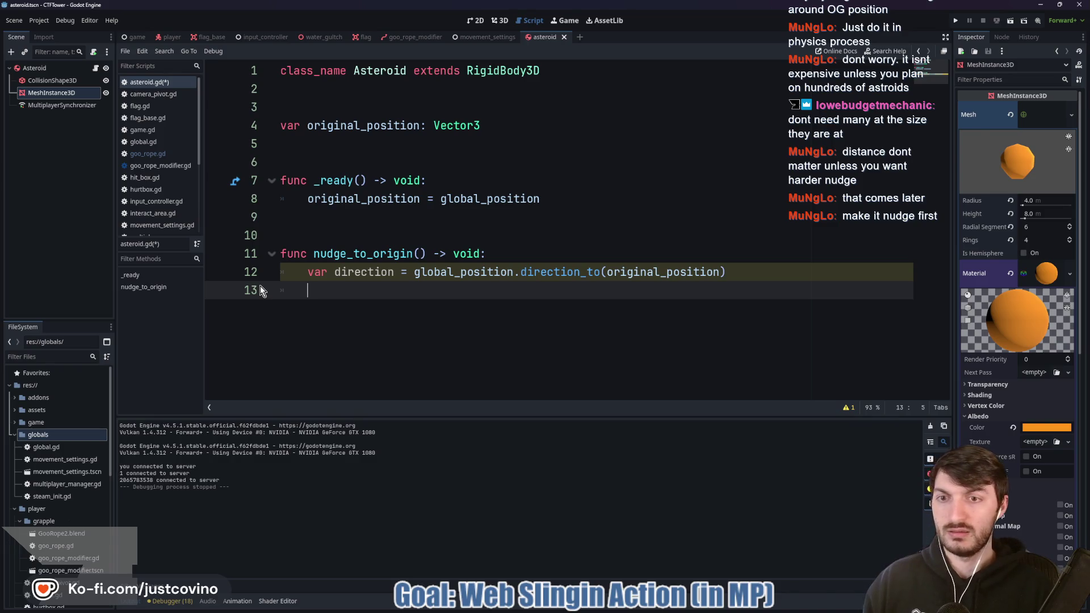
pyautogui.write('if direct')
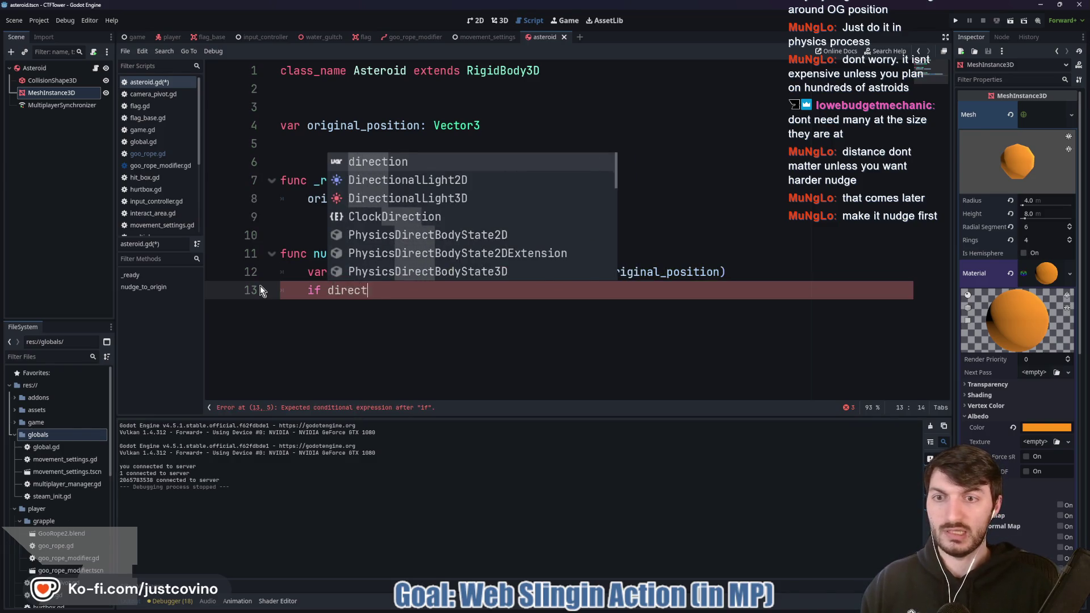
pyautogui.write('ion')
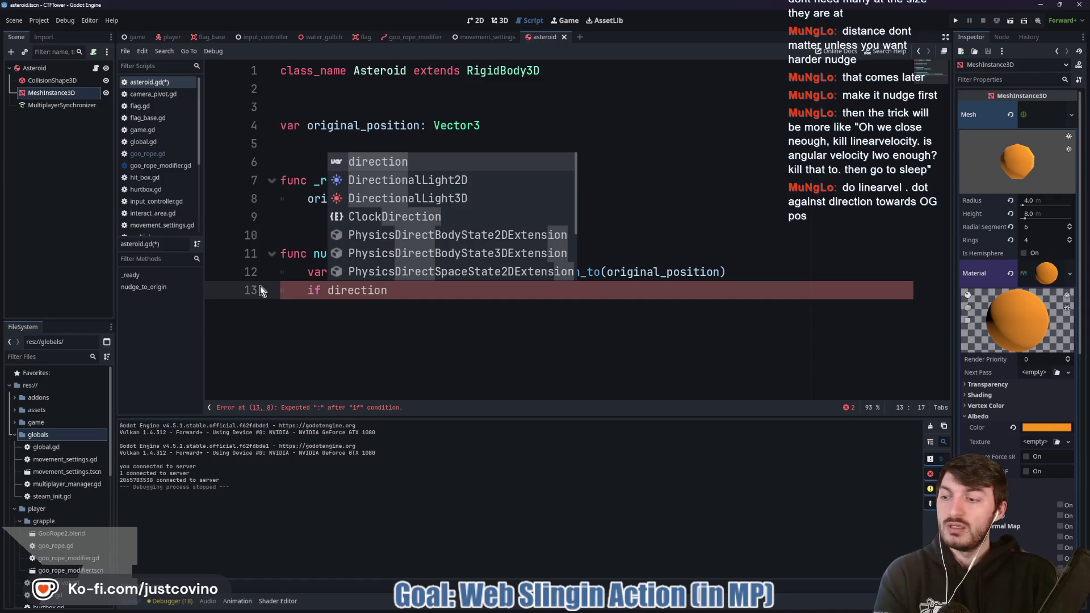
# Replace the unfinished 'if direction' line with linear_velocity.dot(direction)
pyautogui.press('BackSpace')
pyautogui.press('BackSpace')
pyautogui.press('BackSpace')
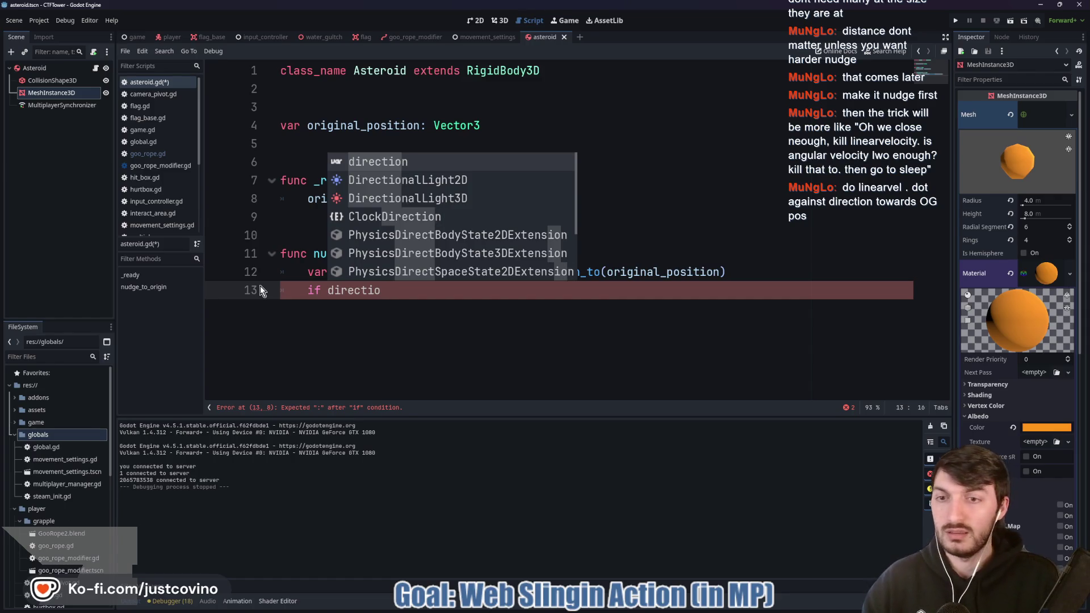
pyautogui.write('linear')
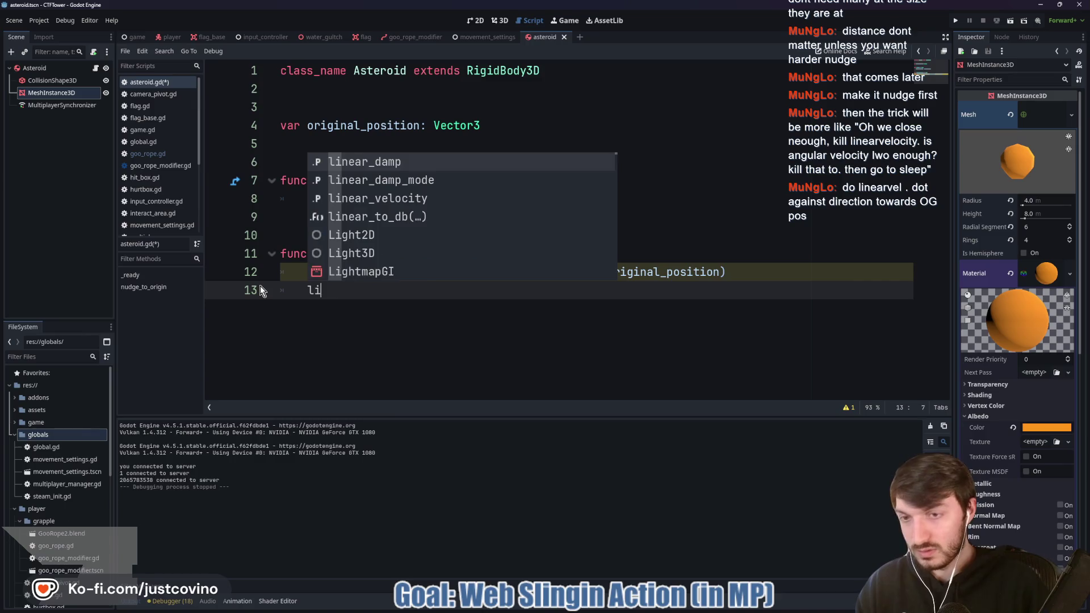
pyautogui.press('Down')
pyautogui.press('Down')
pyautogui.press('Return')
pyautogui.write('.')
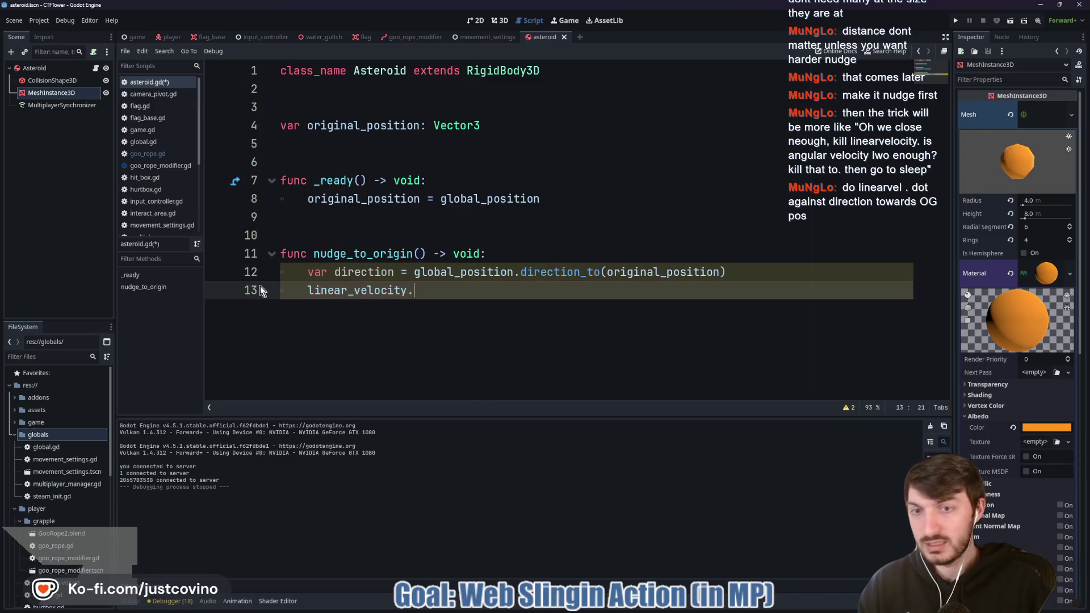
pyautogui.write('do')
pyautogui.press('Return')
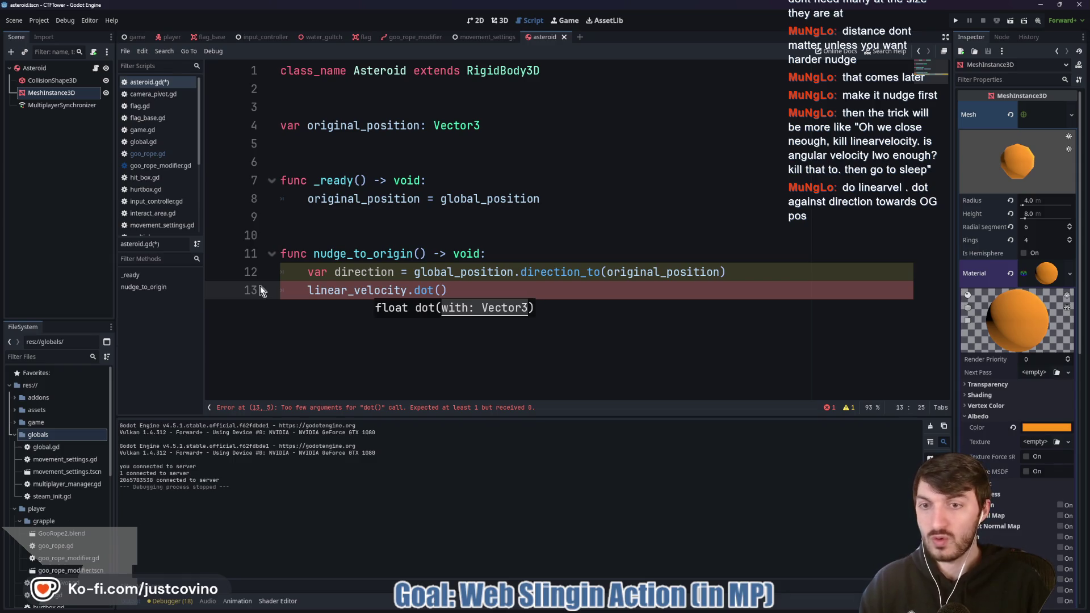
pyautogui.write('direc')
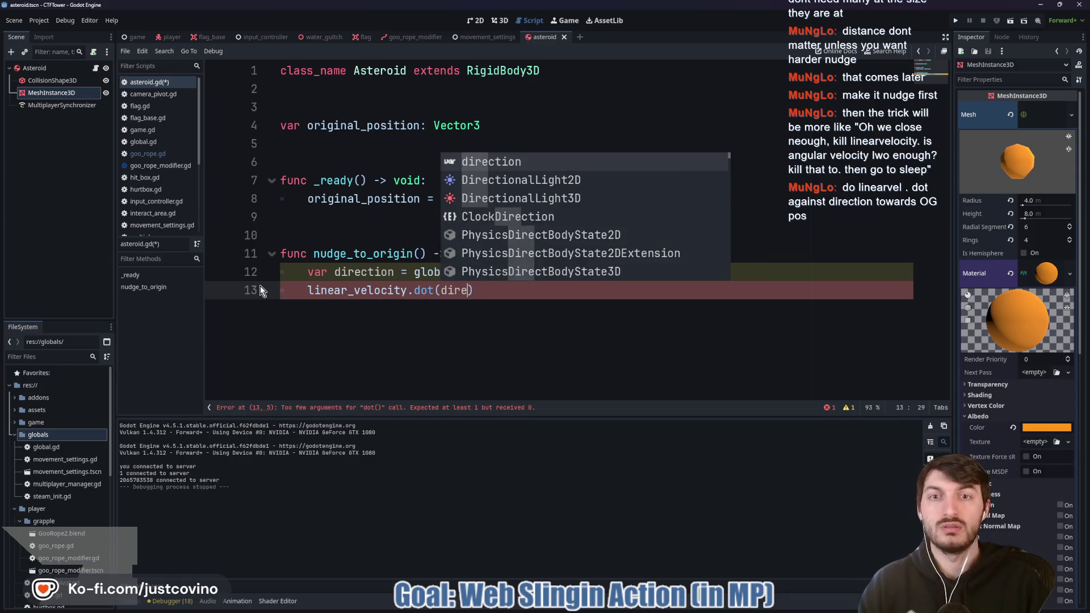
pyautogui.press('Return')
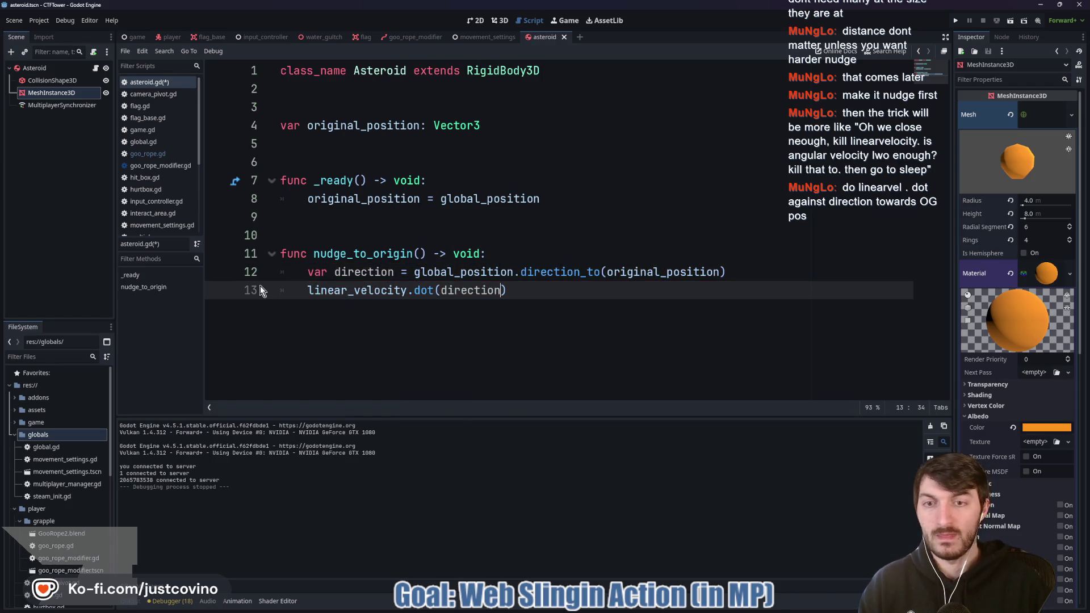
pyautogui.moveTo(425, 292)
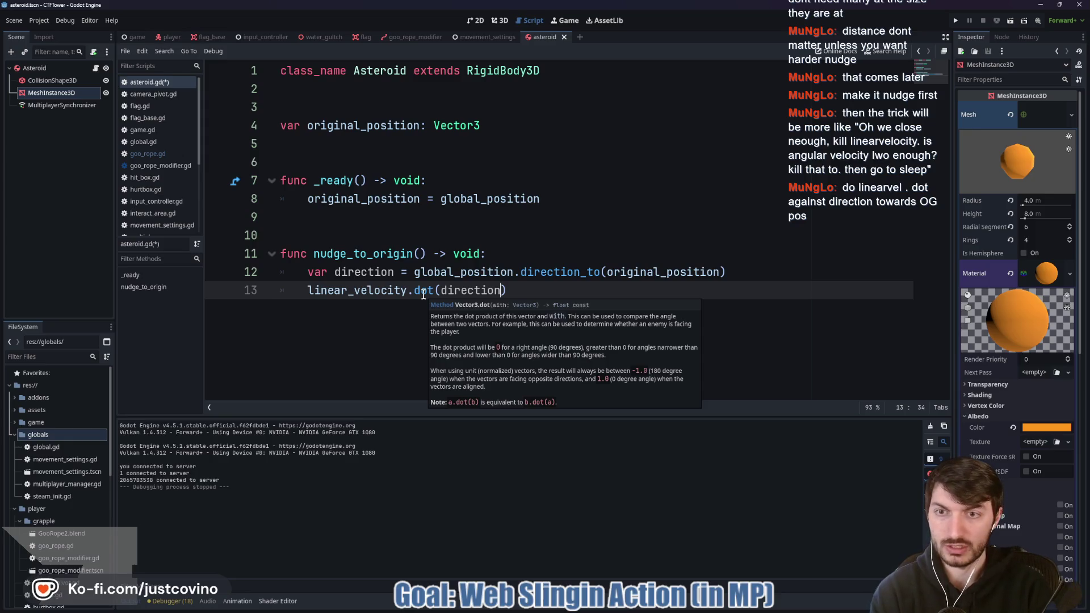
# Turn line 13 into 'if linear_velocity.dot(direction) < 0.8:' with an empty indented body
pyautogui.click(298, 288)
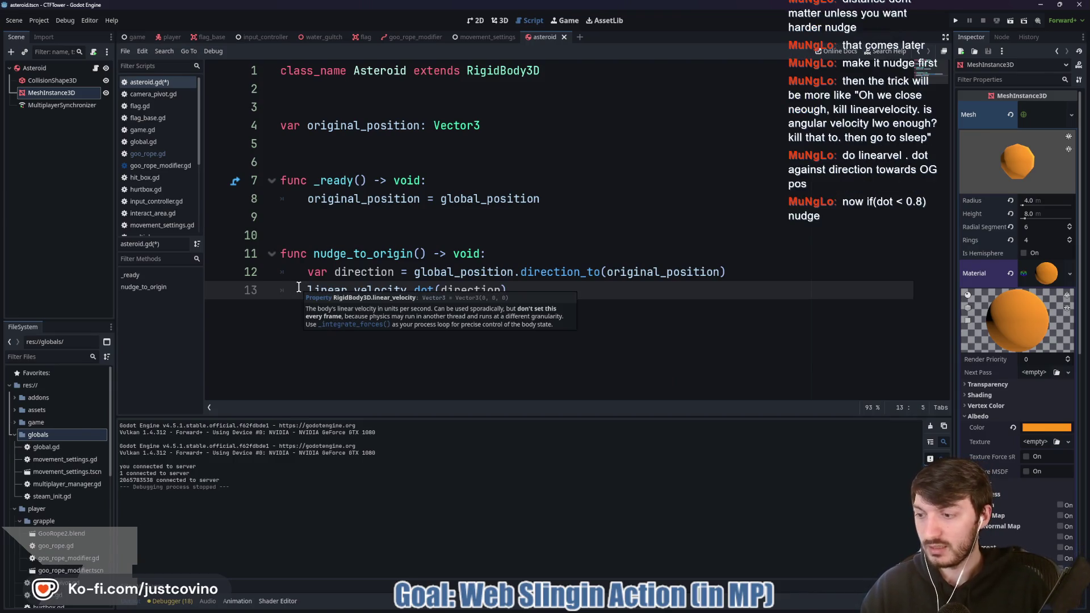
pyautogui.write('if')
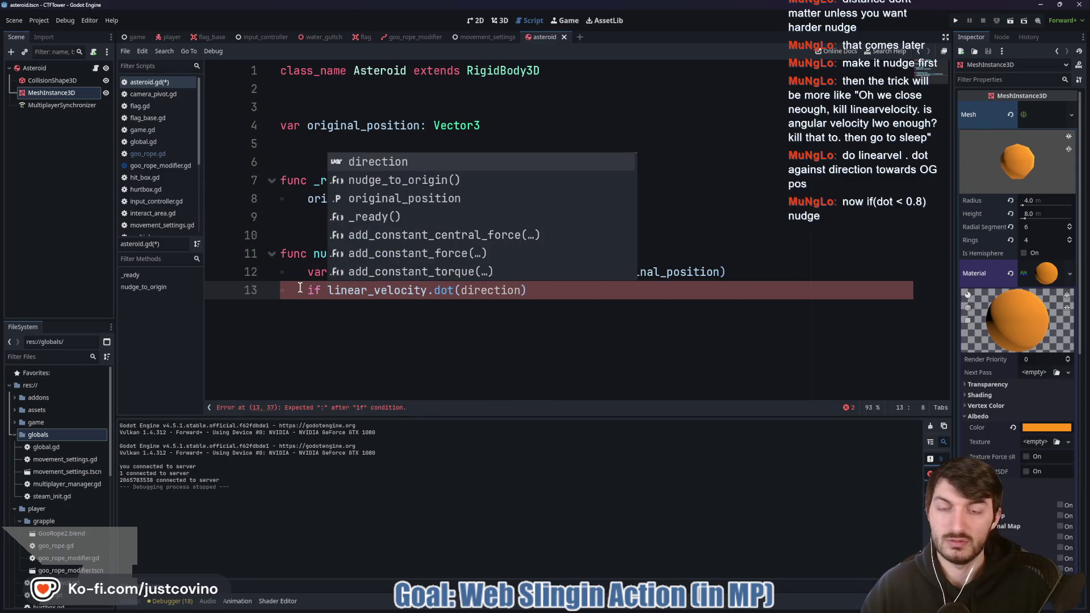
pyautogui.click(548, 293)
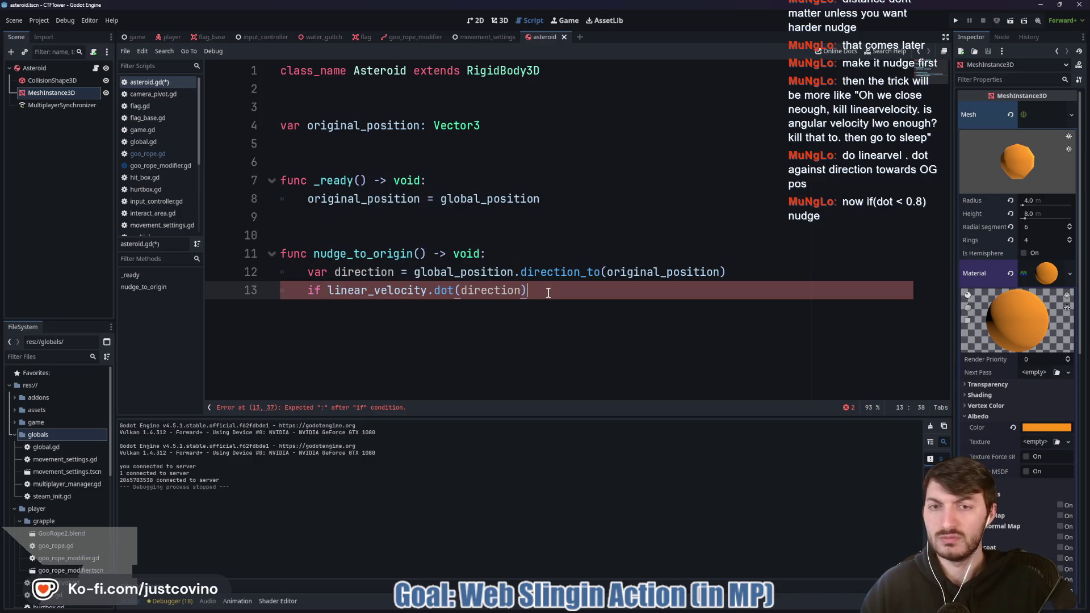
pyautogui.write('< 0.8:')
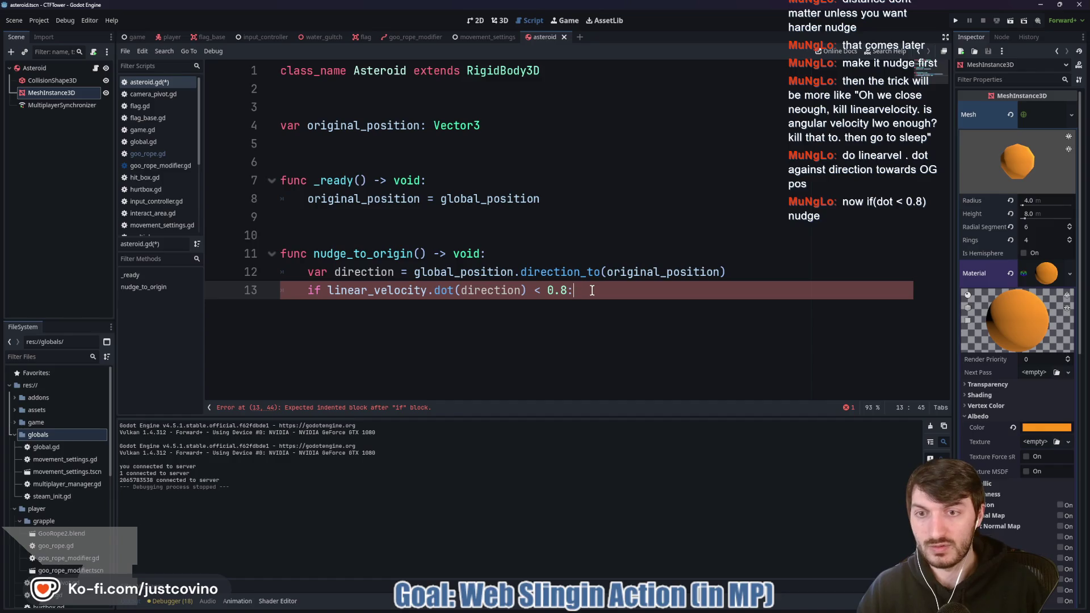
pyautogui.press('Return')
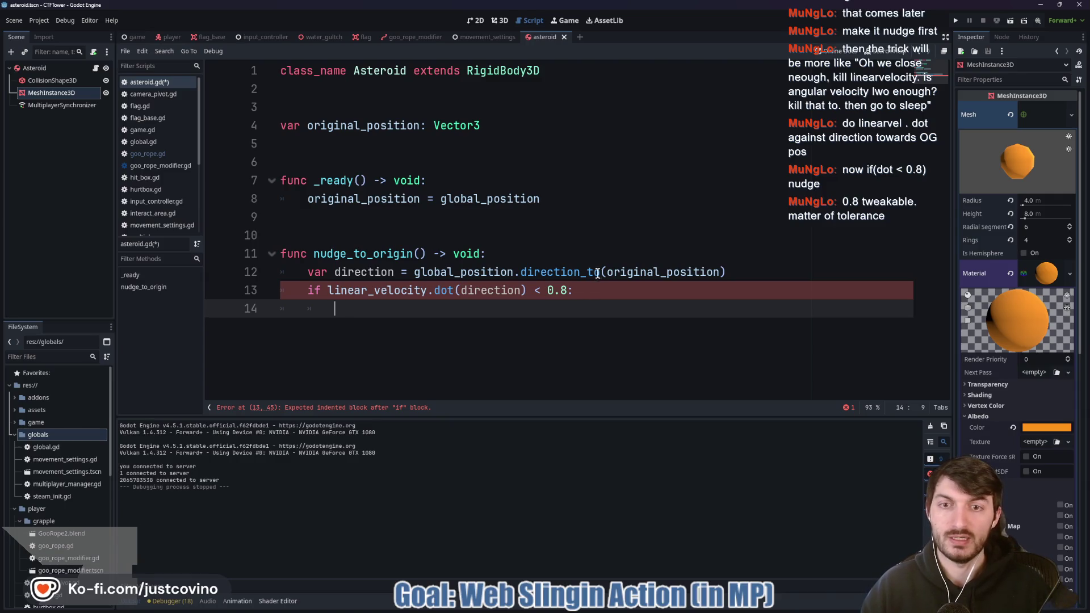
pyautogui.click(340, 148)
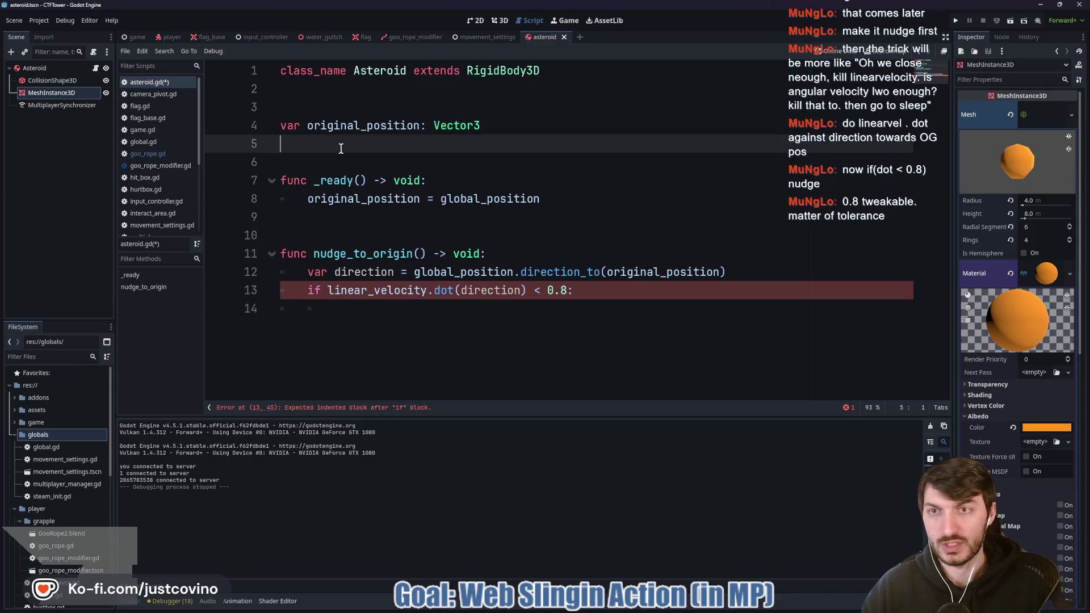
# Add the constant 'const NUDGE_TOLERANCE: float = 0.8' below original_position
pyautogui.press('Return')
pyautogui.write('const NUDGE_')
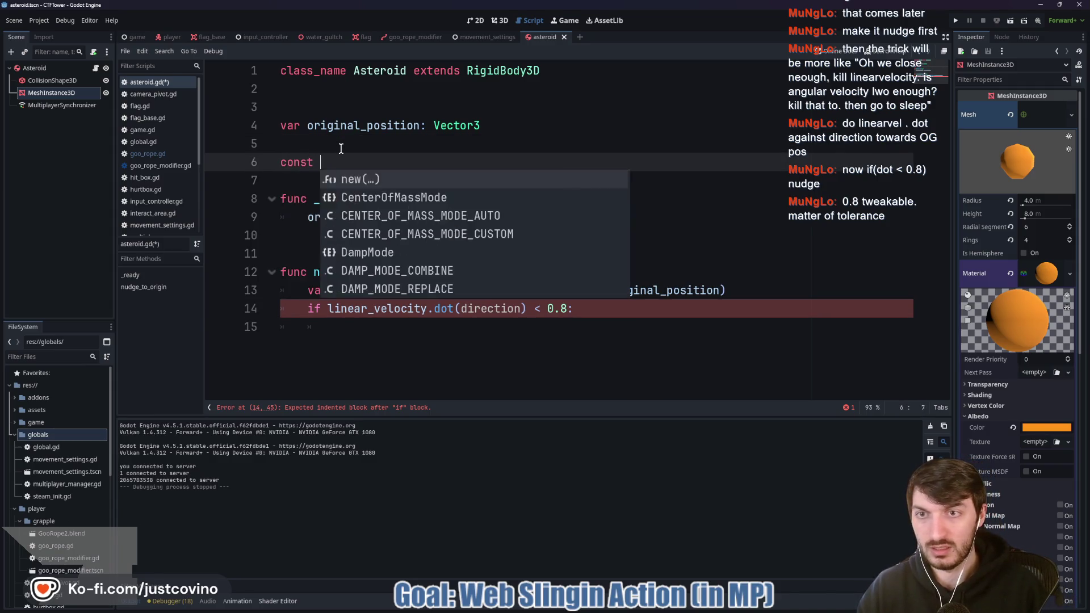
pyautogui.write('TOLORE')
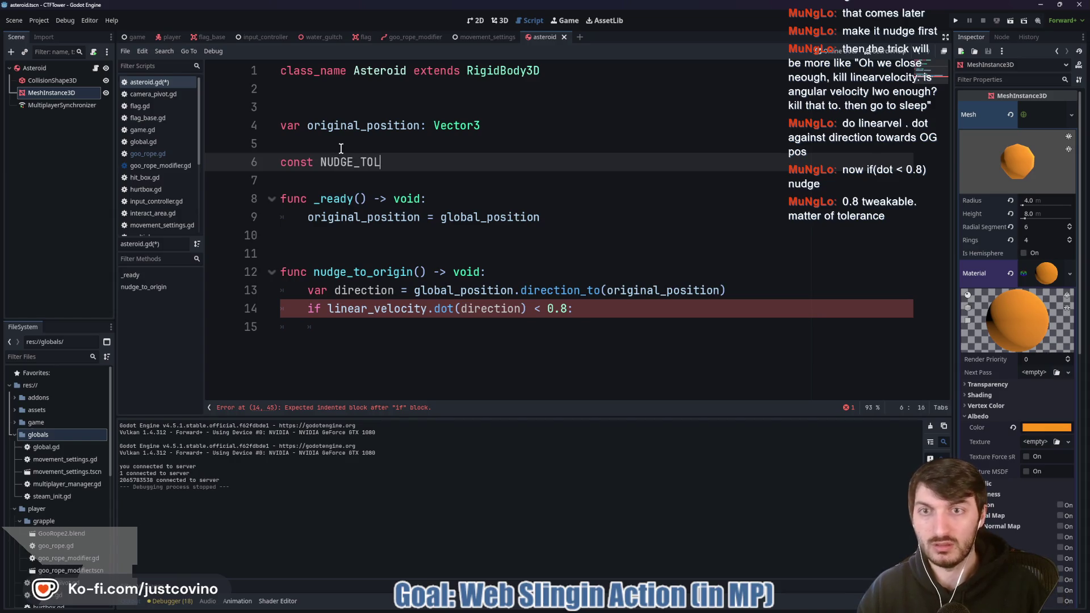
pyautogui.write('NCE tolorance tol')
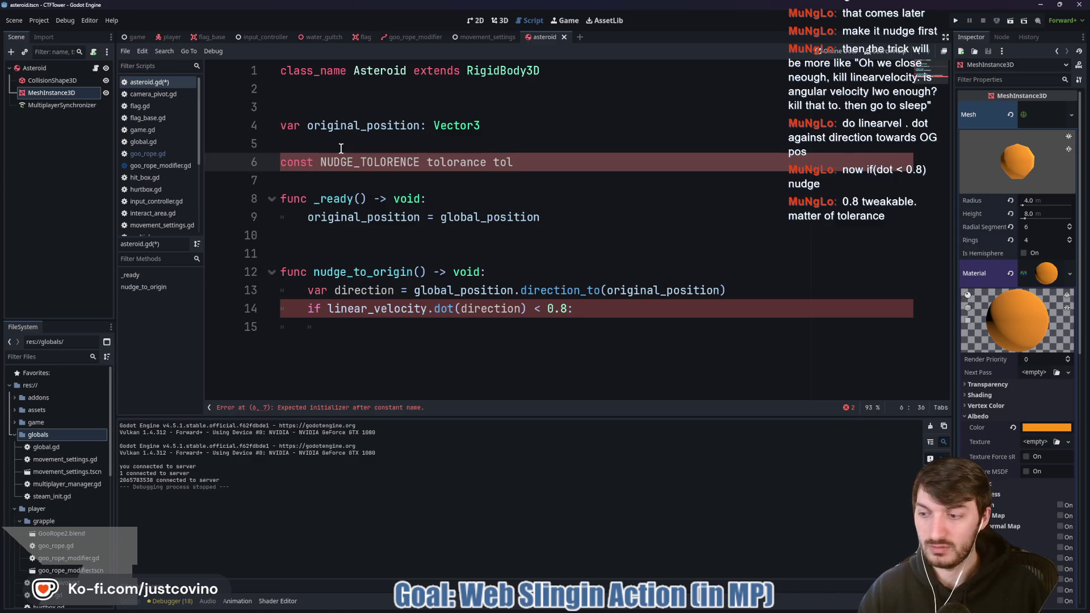
pyautogui.press('BackSpace')
pyautogui.press('BackSpace')
pyautogui.press('BackSpace')
pyautogui.press('BackSpace')
pyautogui.press('BackSpace')
pyautogui.press('BackSpace')
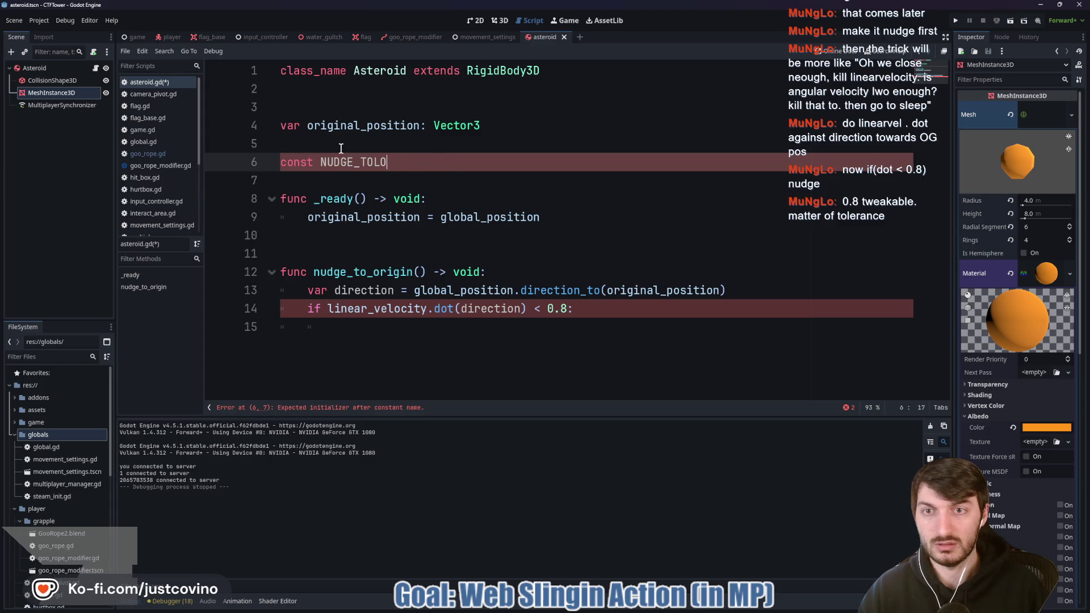
pyautogui.press('BackSpace')
pyautogui.write('ER')
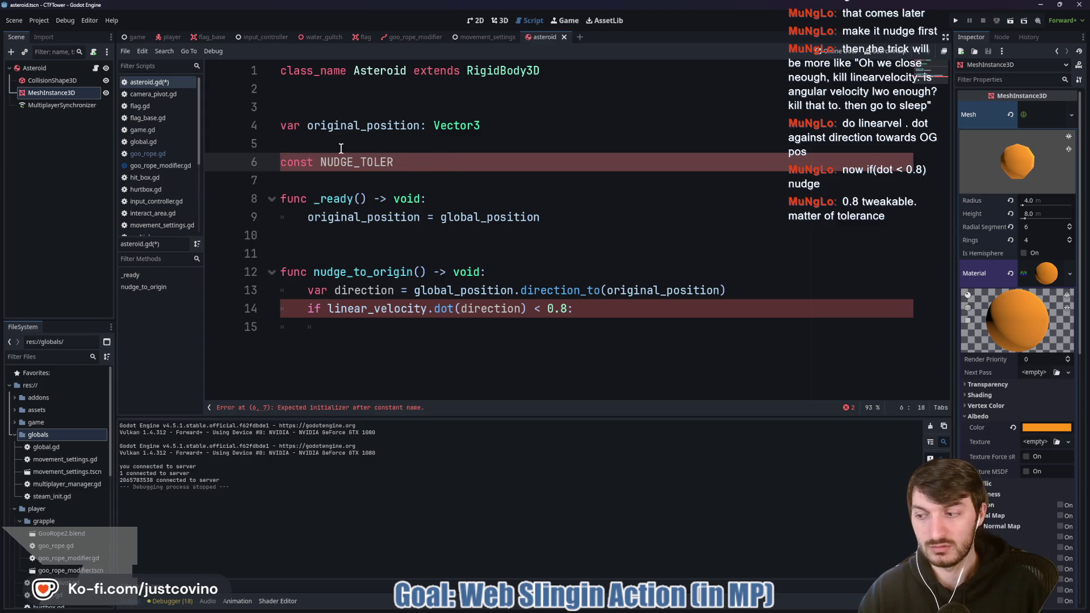
pyautogui.write('ANCE')
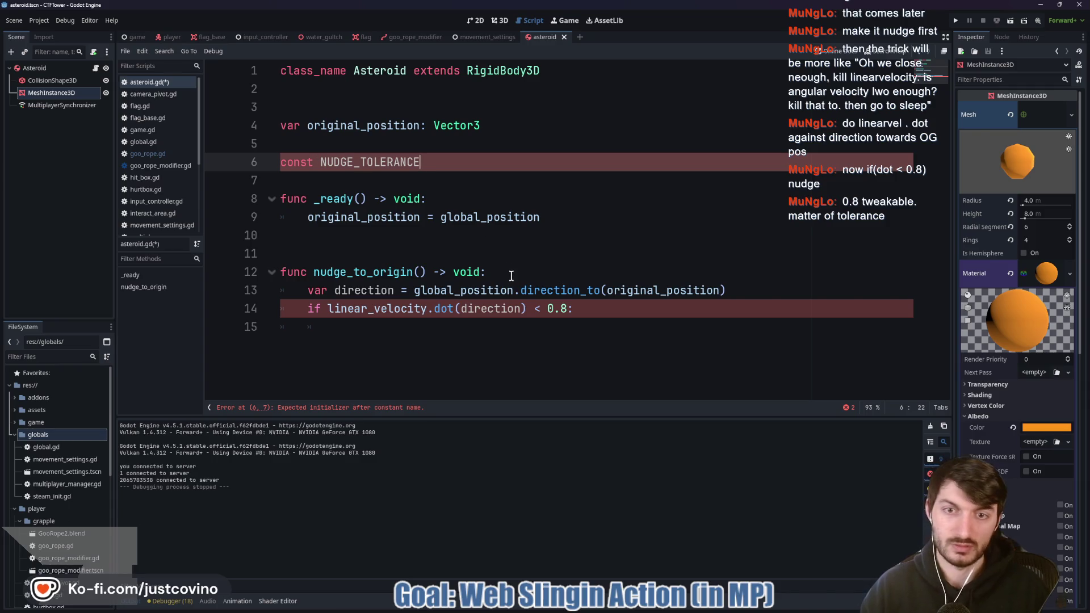
pyautogui.write(': float =')
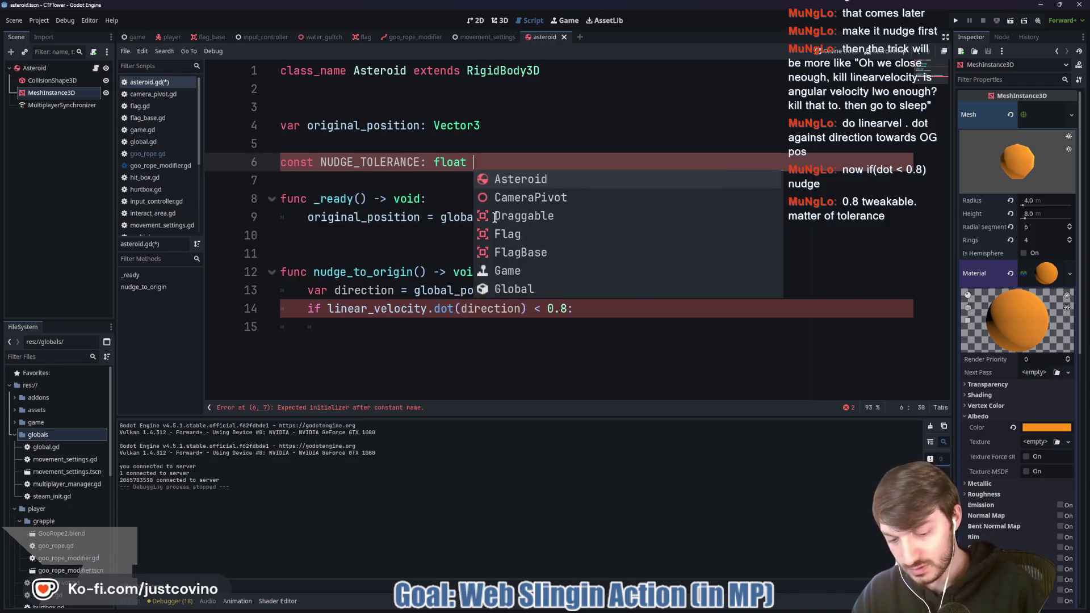
pyautogui.write(' 0.8')
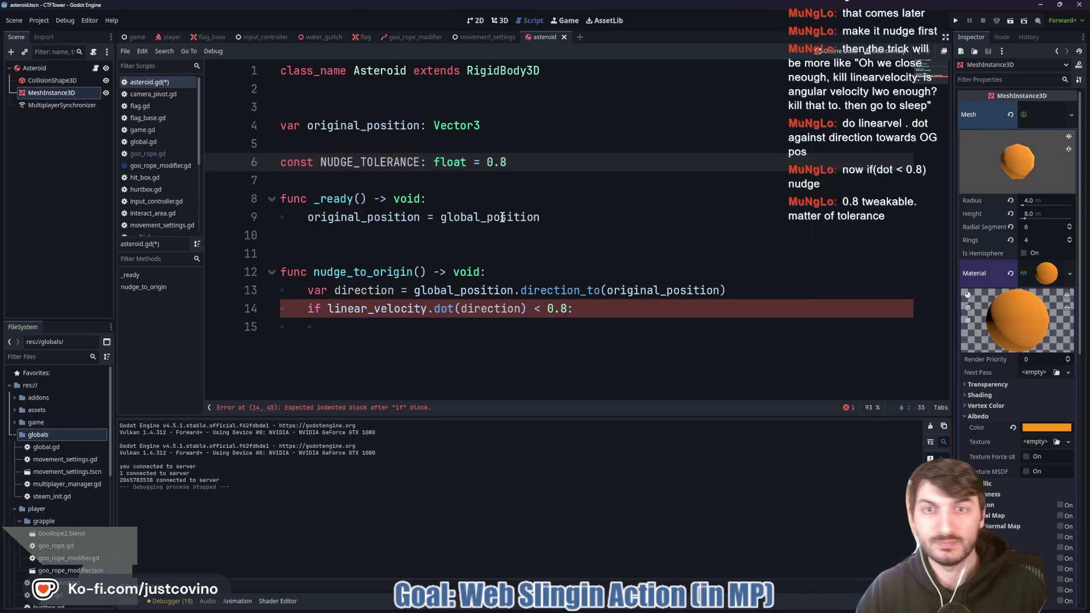
# Replace 0.8 in the if condition with NUDGE_TOLERANCE
pyautogui.doubleClick(549, 310)
pyautogui.write('NUDGE_TOLERANCE')
pyautogui.press('Return')
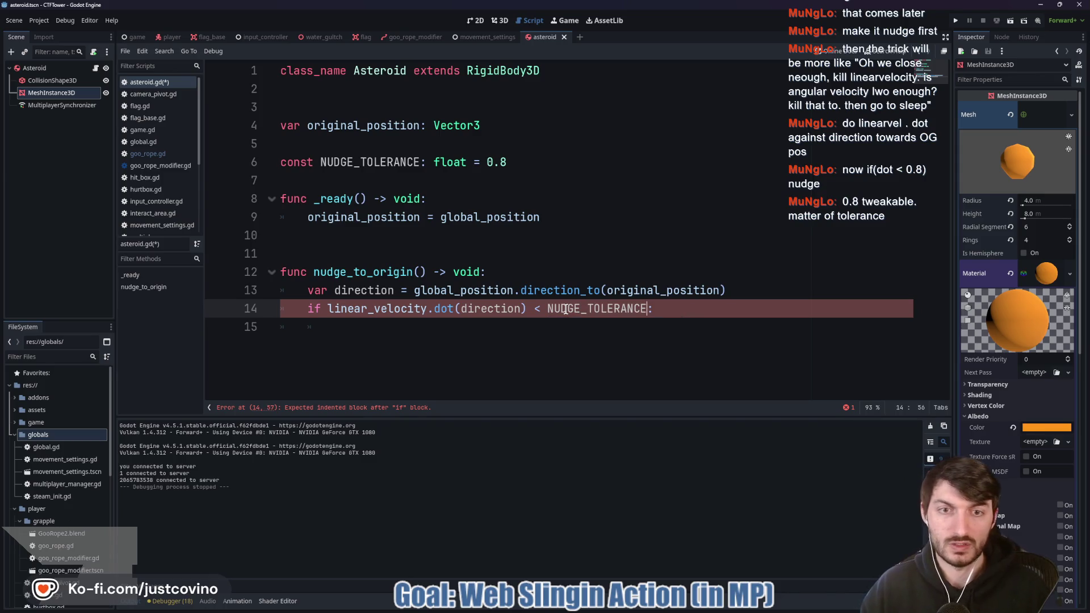
pyautogui.click(641, 328)
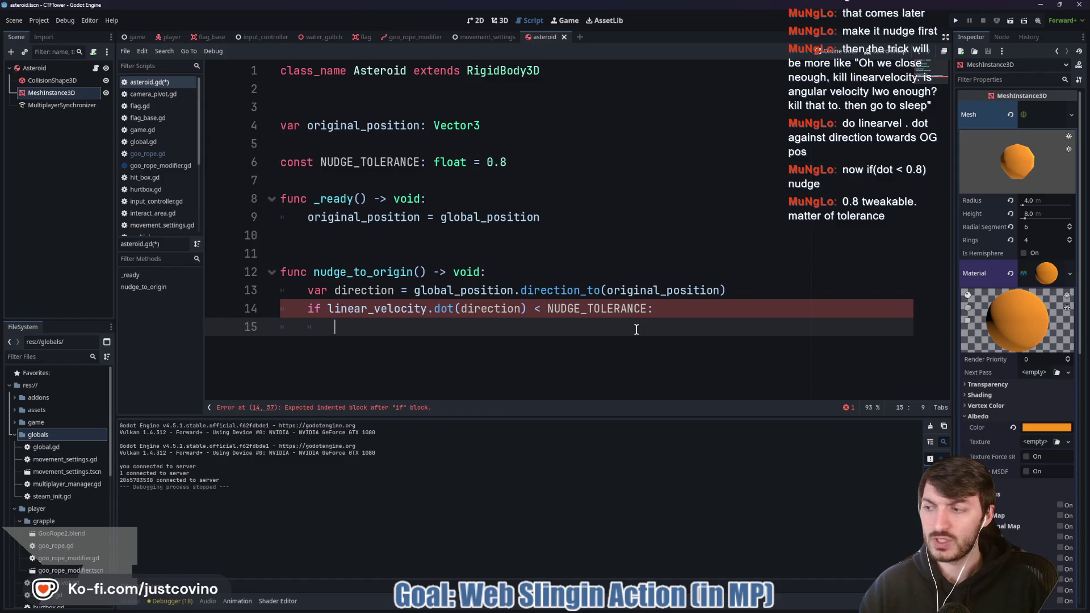
# Insert an apply_impulse() call inside the NUDGE_TOLERANCE if block on line 15
pyautogui.write('ap')
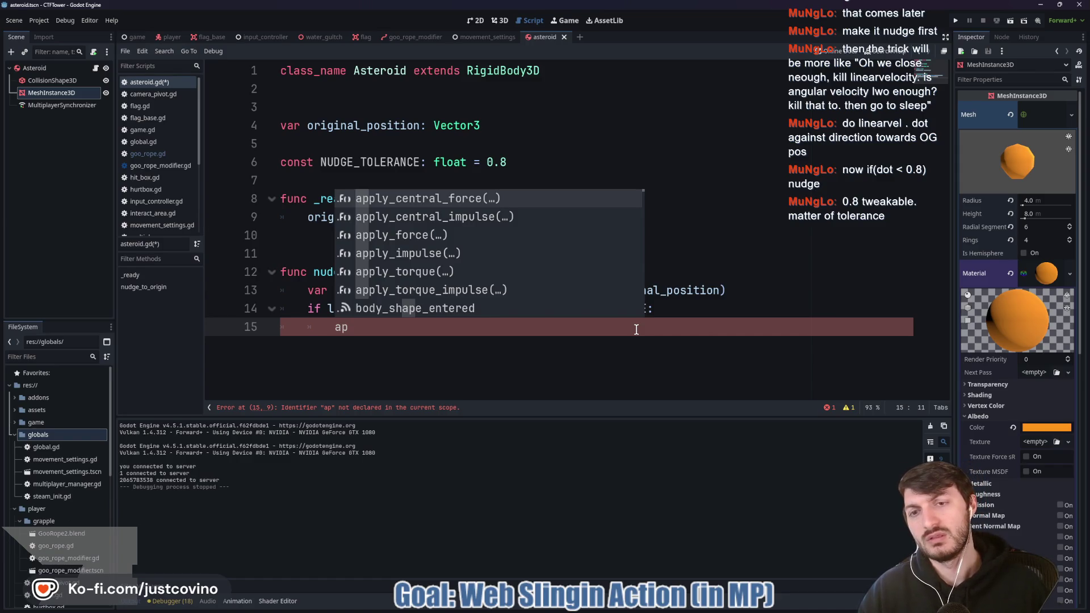
pyautogui.press('Down')
pyautogui.press('Down')
pyautogui.press('Down')
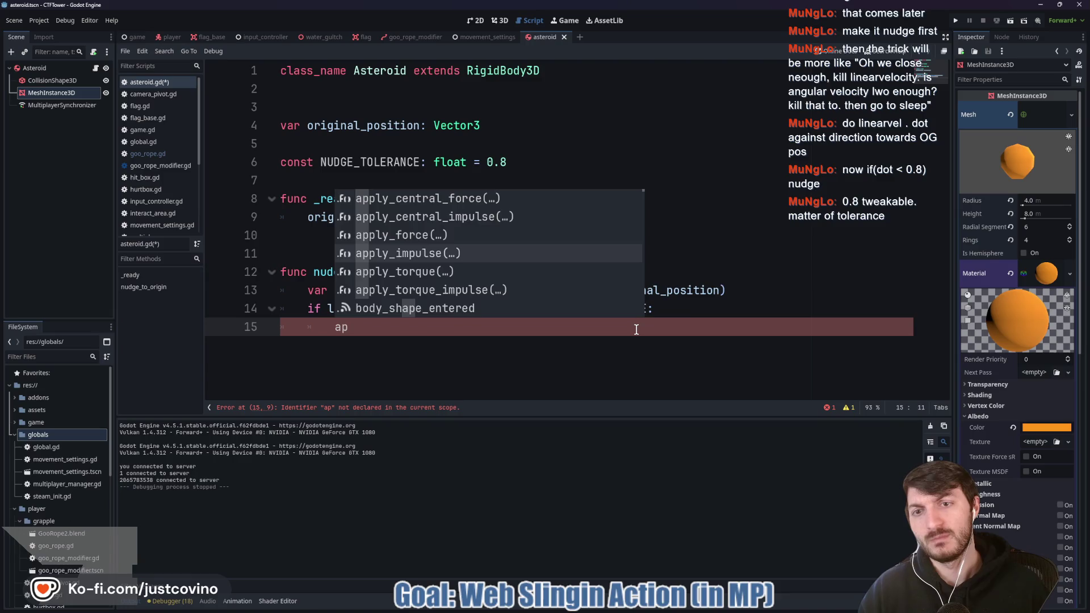
pyautogui.press('Return')
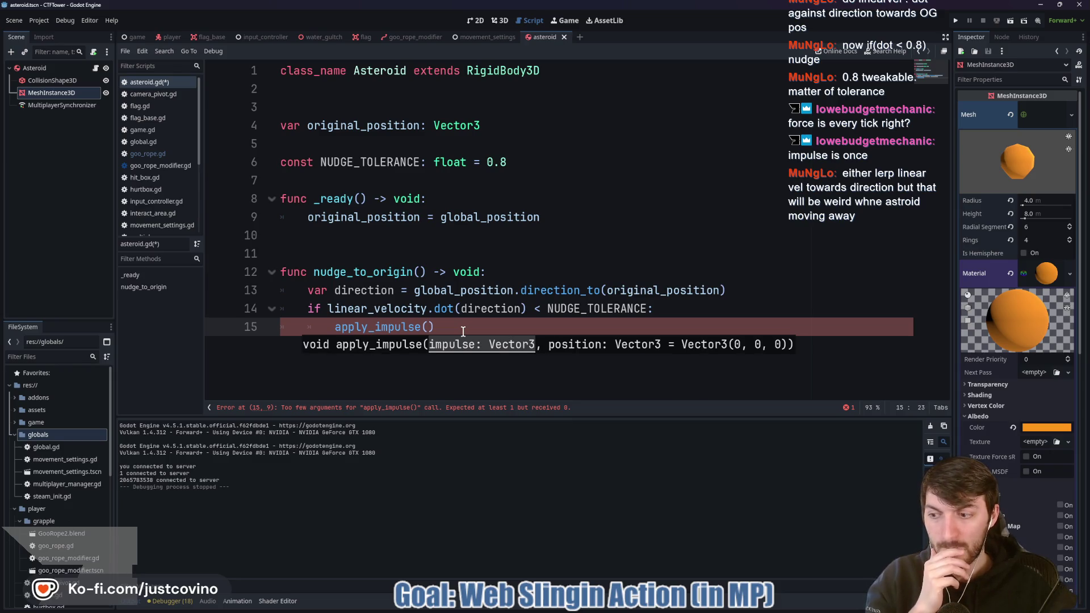
pyautogui.moveTo(539, 245)
pyautogui.mouseDown()
pyautogui.moveTo(460, 268)
pyautogui.moveTo(542, 248)
pyautogui.mouseUp()
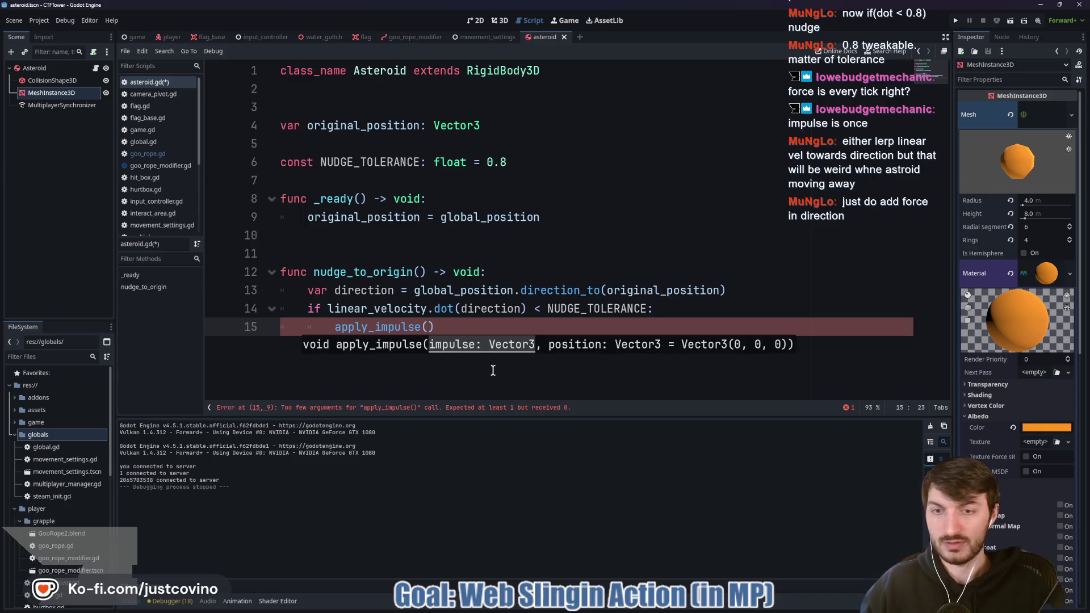
pyautogui.moveTo(435, 327)
pyautogui.mouseDown()
pyautogui.moveTo(342, 328)
pyautogui.moveTo(375, 329)
pyautogui.mouseUp()
# Change the call to apply_force() and try out direction and 0.25 as arguments
pyautogui.write('fo')
pyautogui.press('Return')
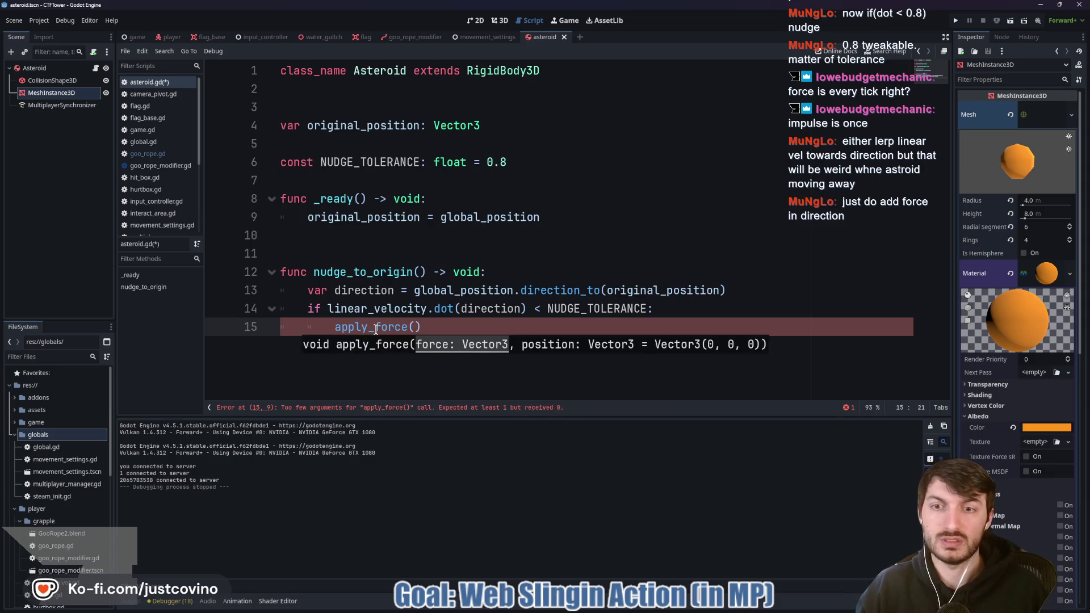
pyautogui.write('direction,')
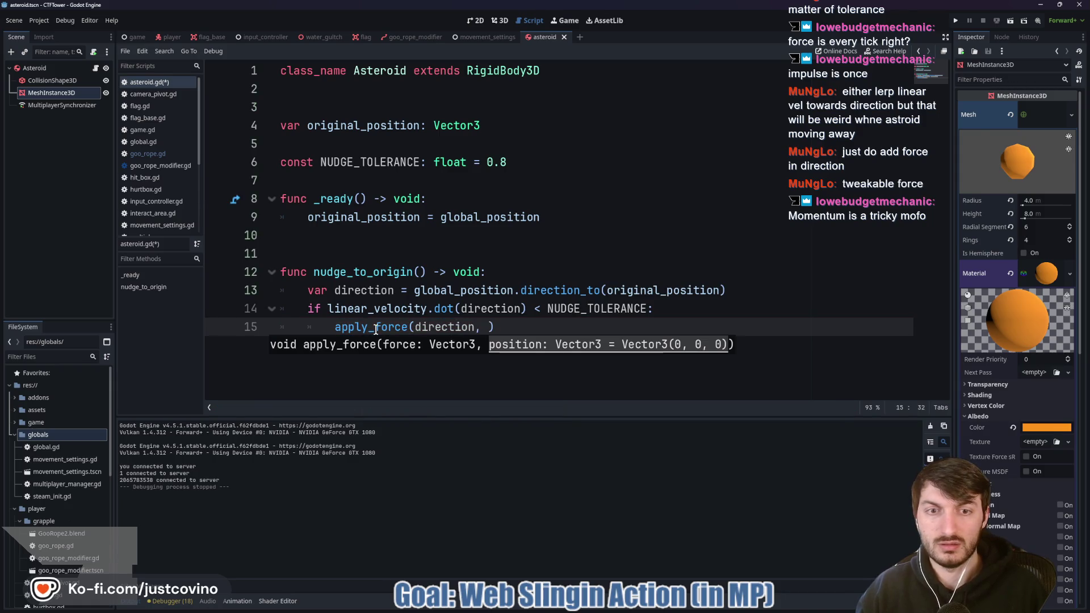
pyautogui.press('BackSpace')
pyautogui.press('BackSpace')
pyautogui.press('BackSpace')
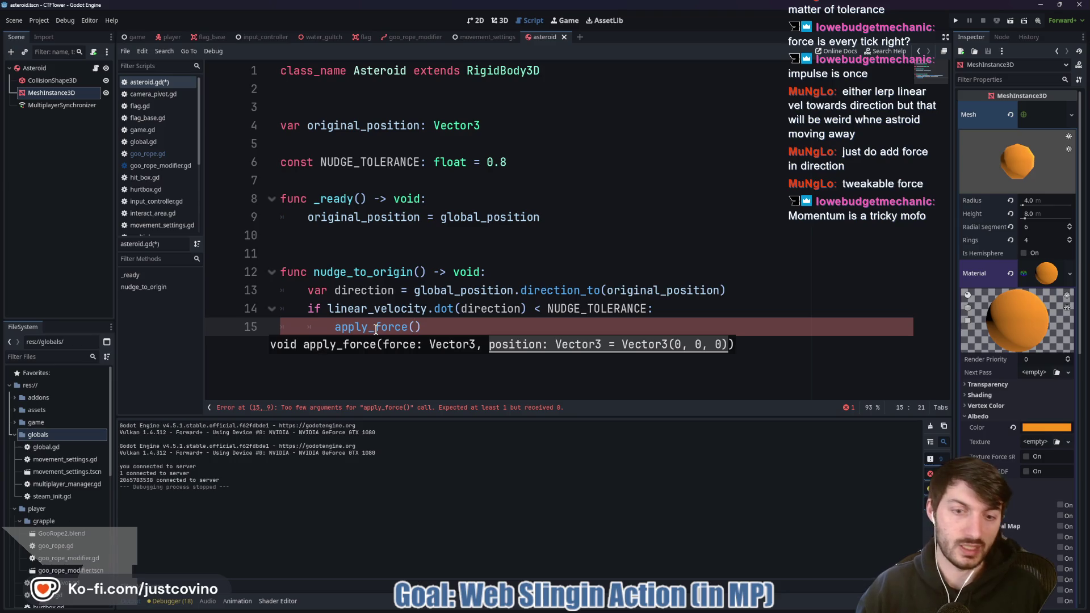
pyautogui.write('0.25,')
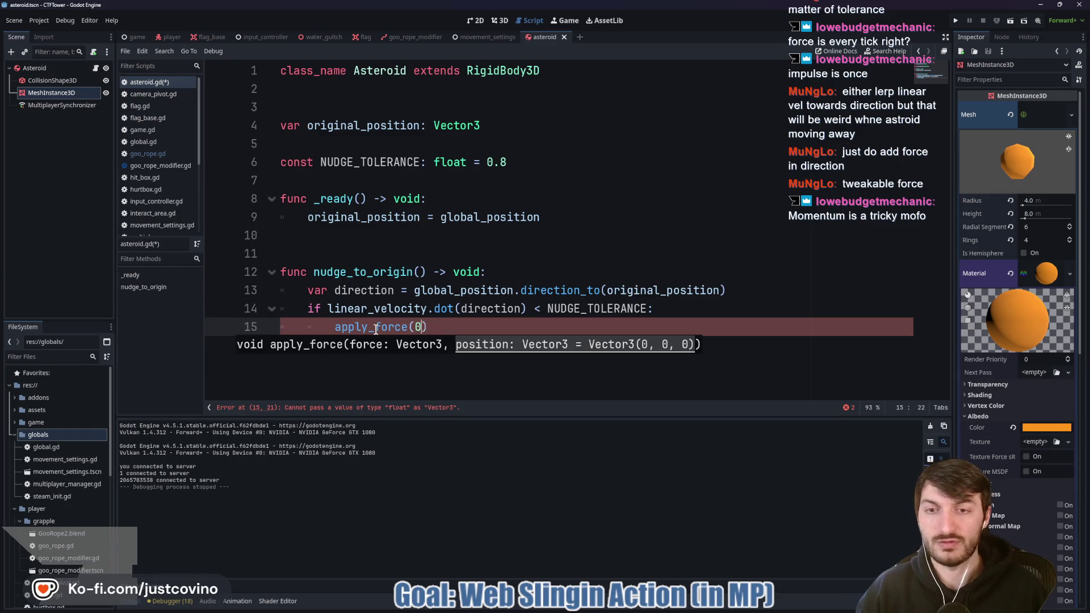
pyautogui.click(697, 305)
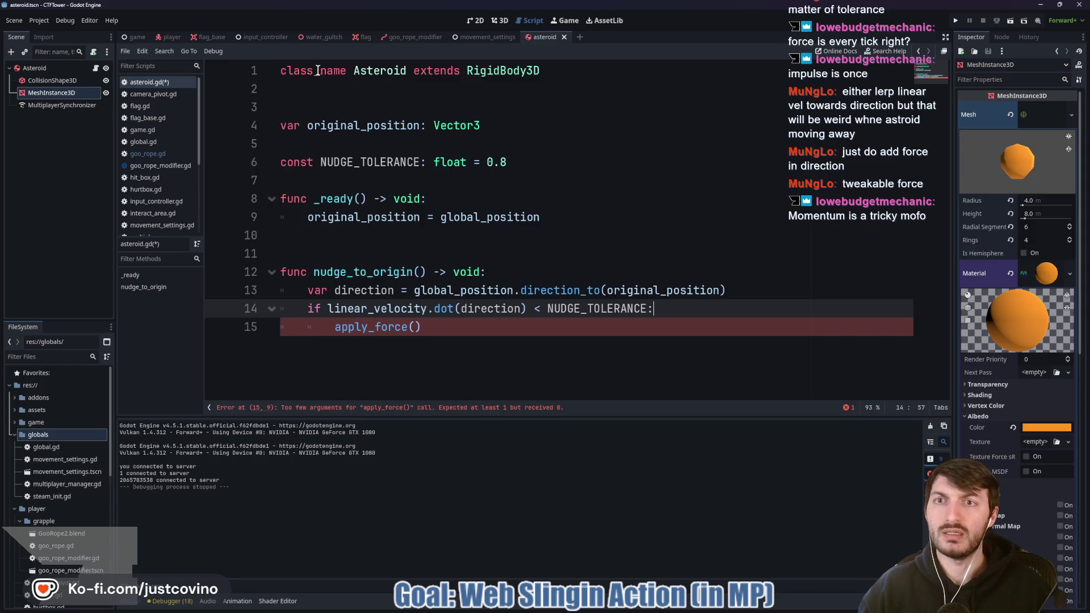
pyautogui.click(404, 36)
pyautogui.scroll(-2, 477, 207)
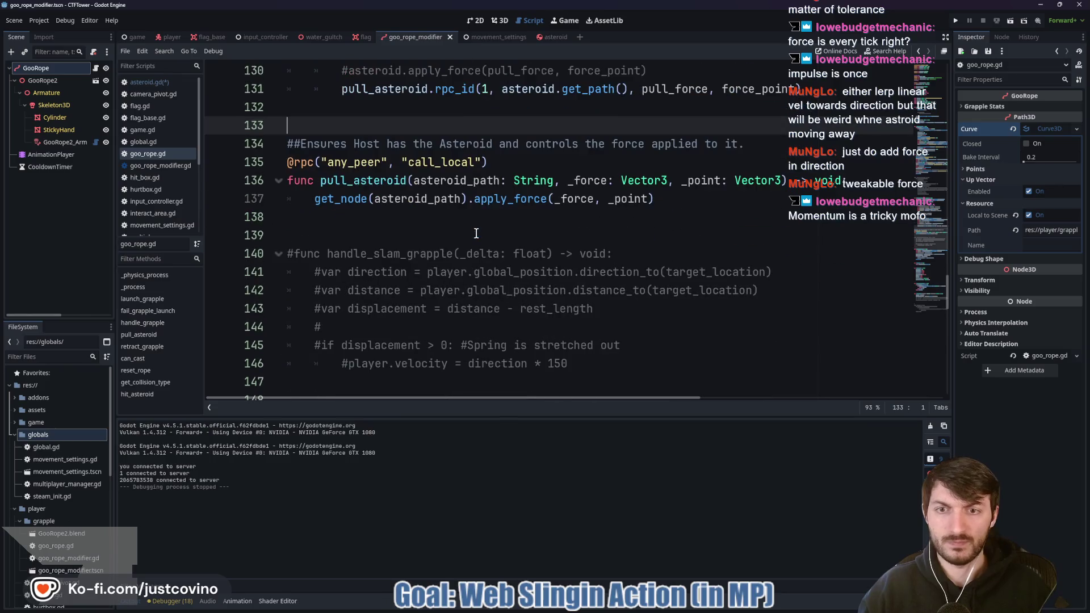
pyautogui.scroll(3, 544, 209)
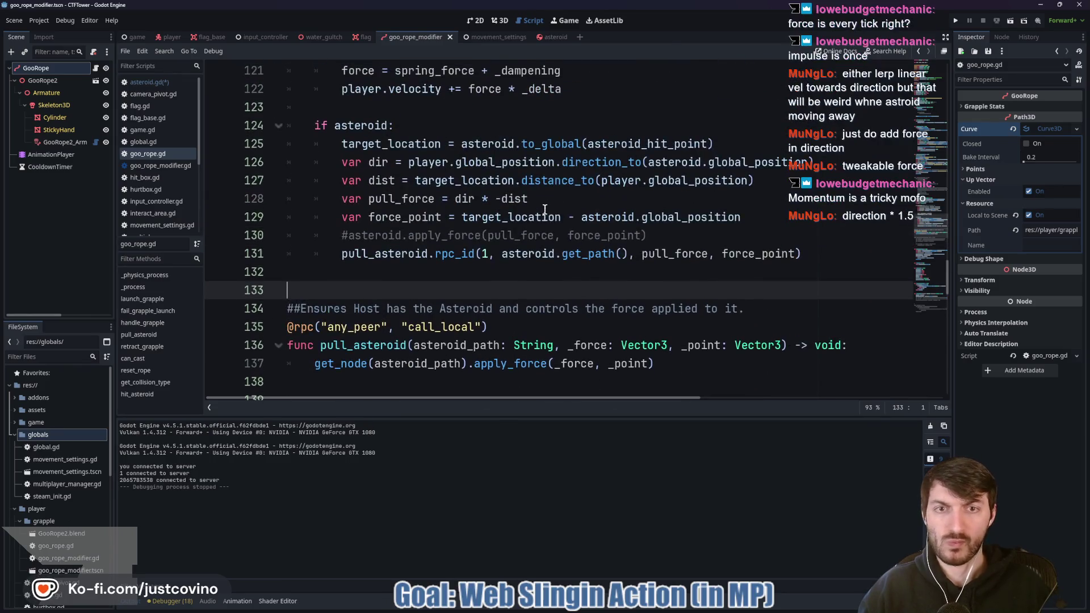
pyautogui.click(388, 197)
pyautogui.doubleClick(464, 197)
pyautogui.doubleClick(513, 197)
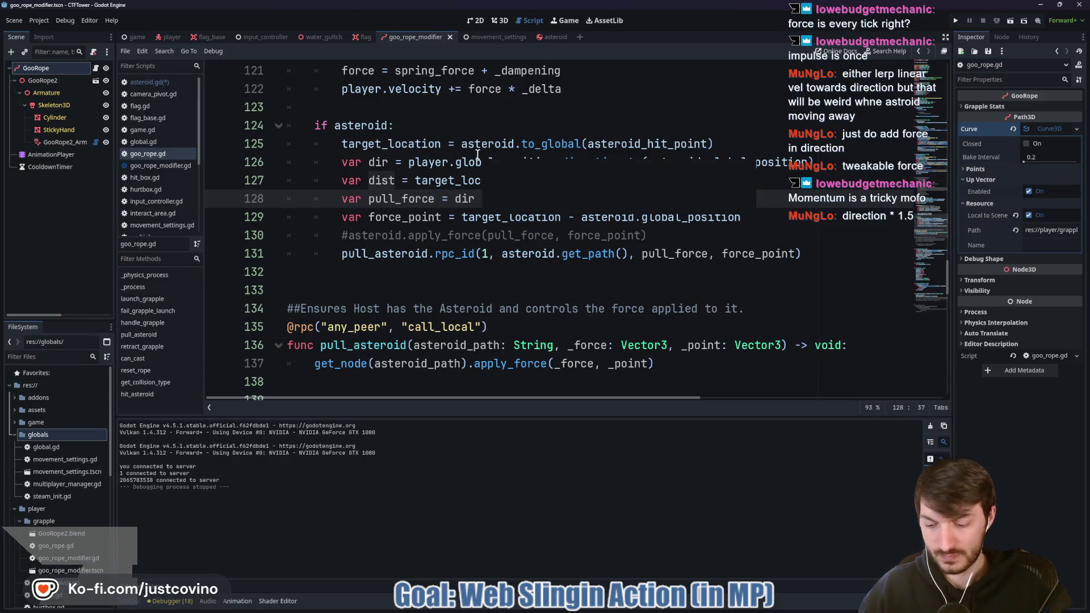
pyautogui.hotkey('alt', 'Left')
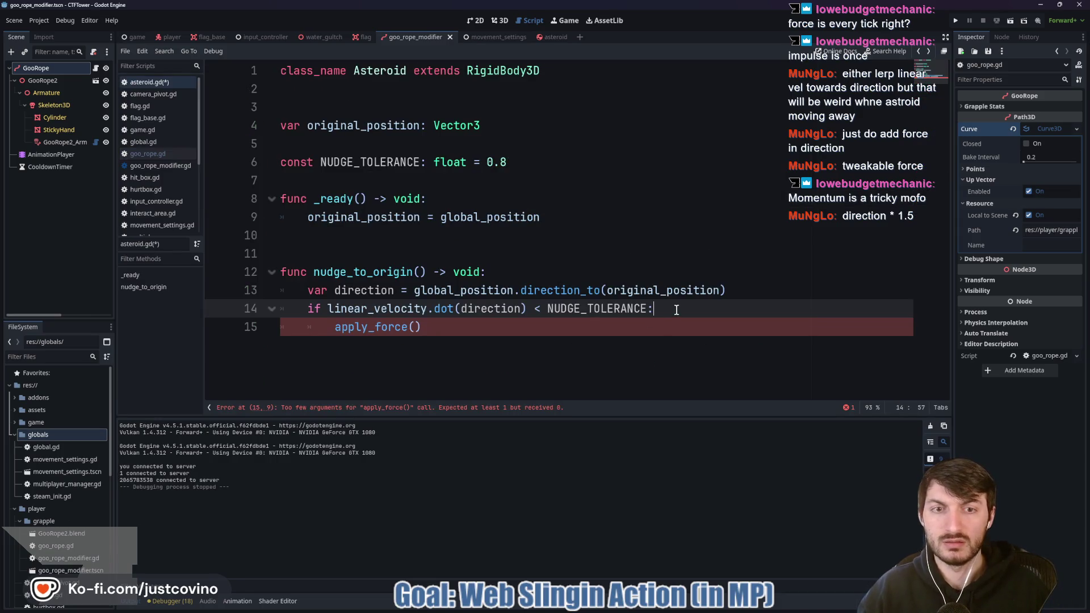
# Pass direction * 0.25 to apply_force() and save asteroid.gd
pyautogui.click(415, 327)
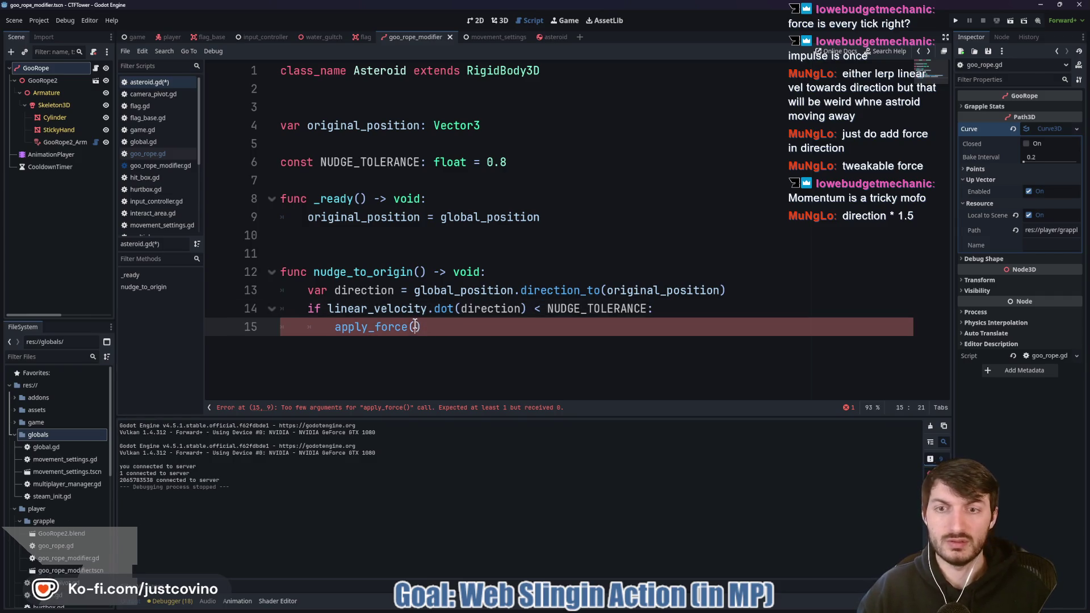
pyautogui.write('direction')
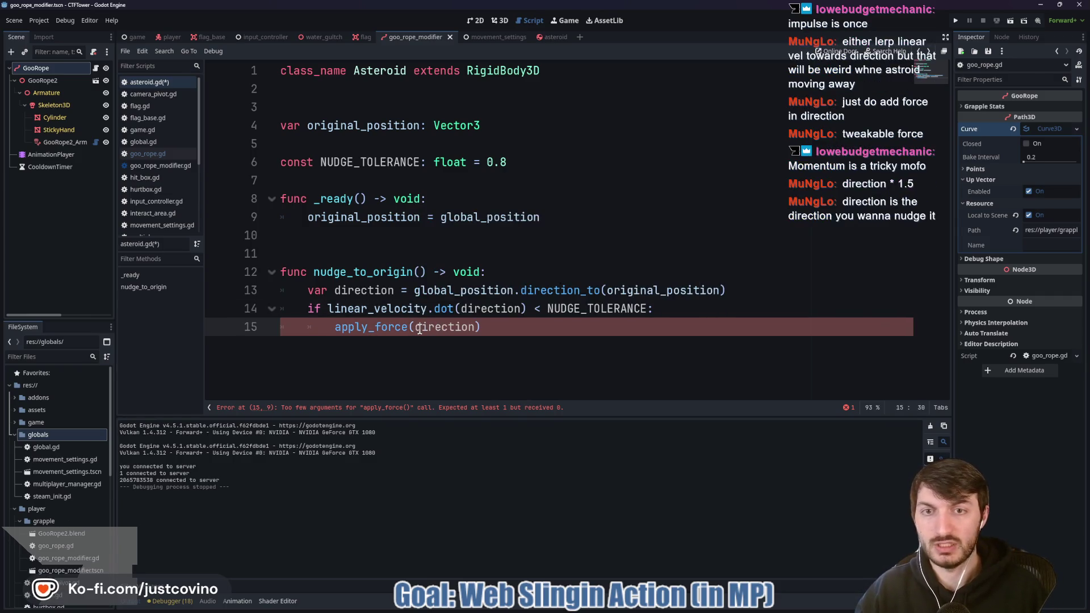
pyautogui.write(' * 0.25')
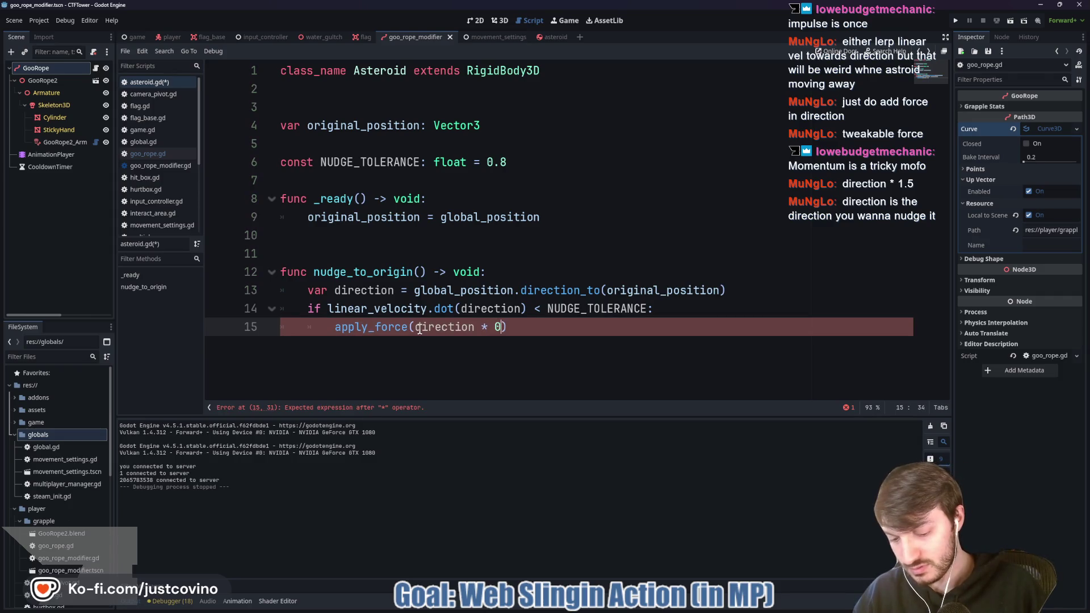
pyautogui.write(',')
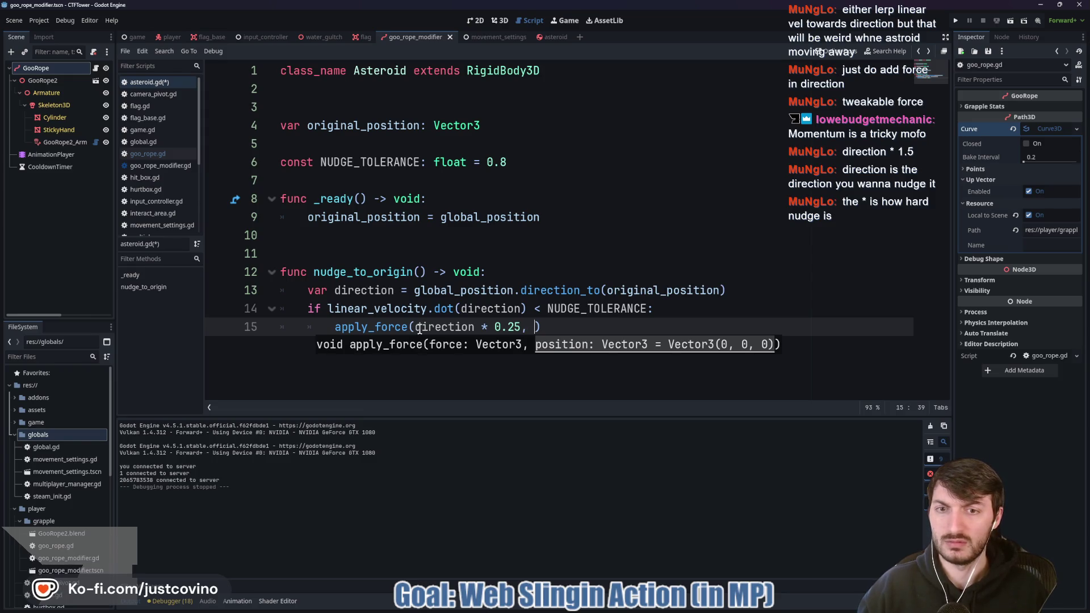
pyautogui.press('BackSpace')
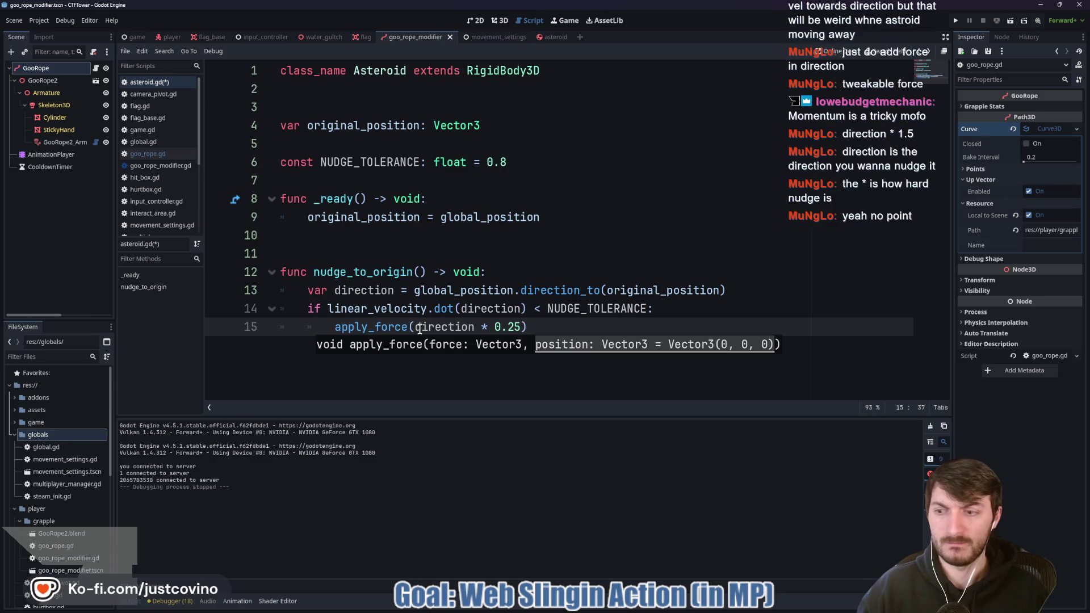
pyautogui.click(553, 328)
pyautogui.hotkey('ctrl', 's')
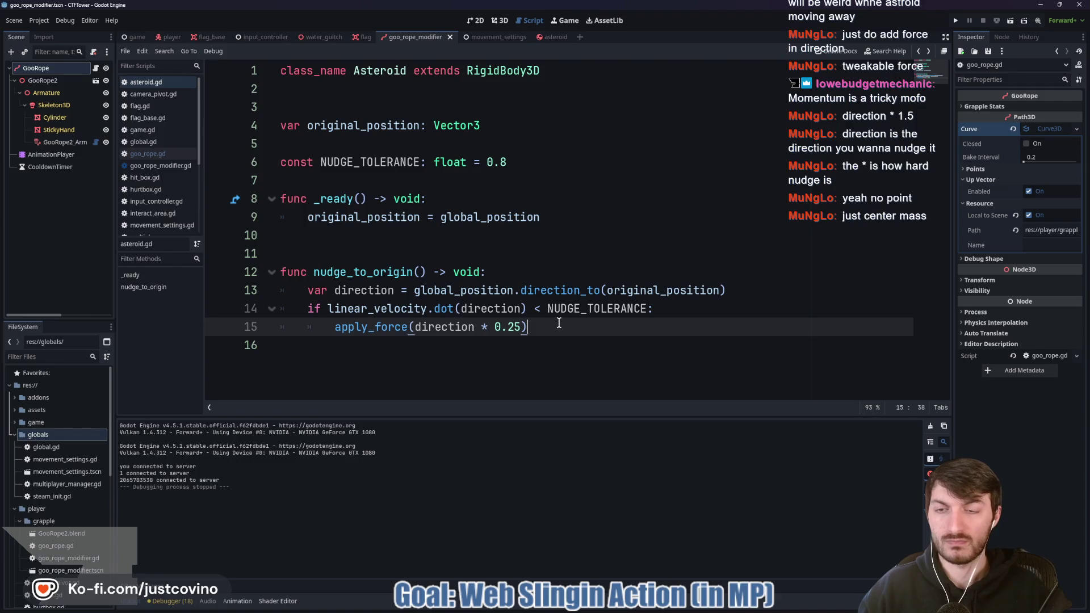
# Add a blank line after the constants and start a 'force = direction' line in the if block
pyautogui.click(408, 189)
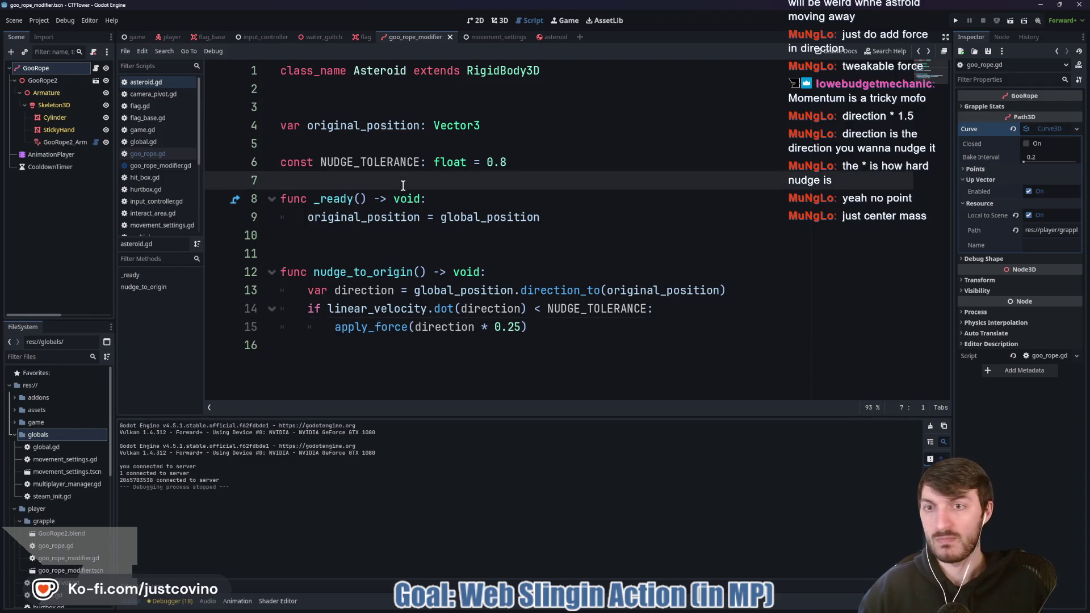
pyautogui.press('Return')
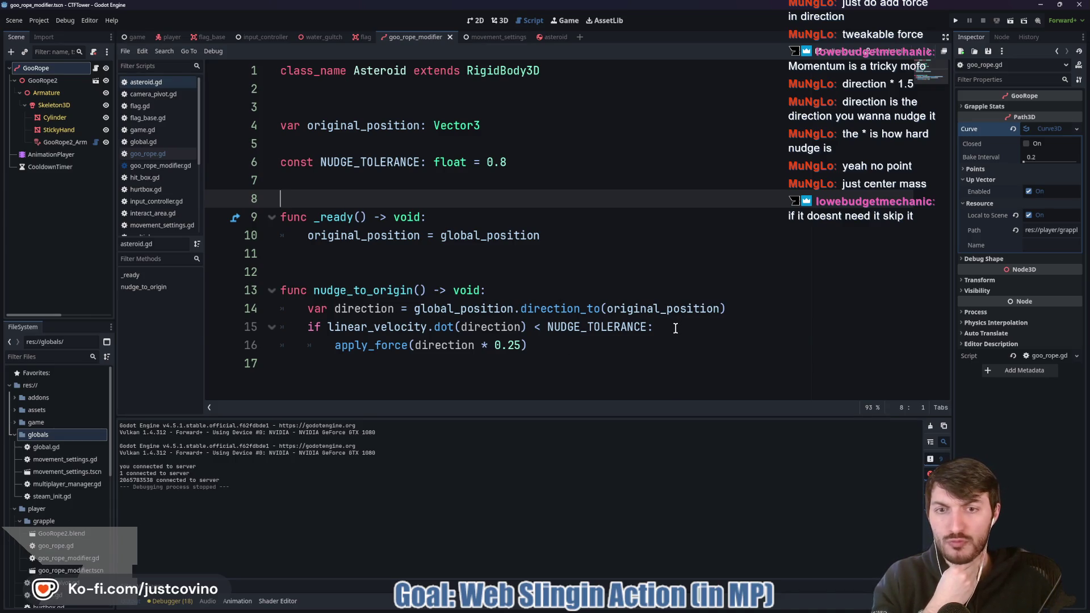
pyautogui.click(676, 328)
pyautogui.press('Return')
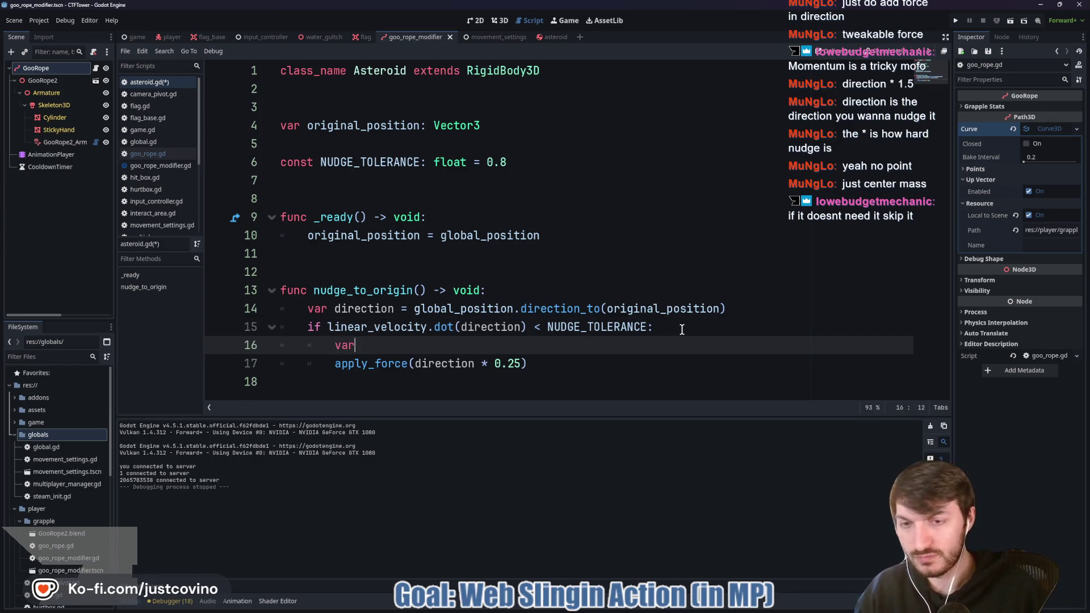
pyautogui.write('force =')
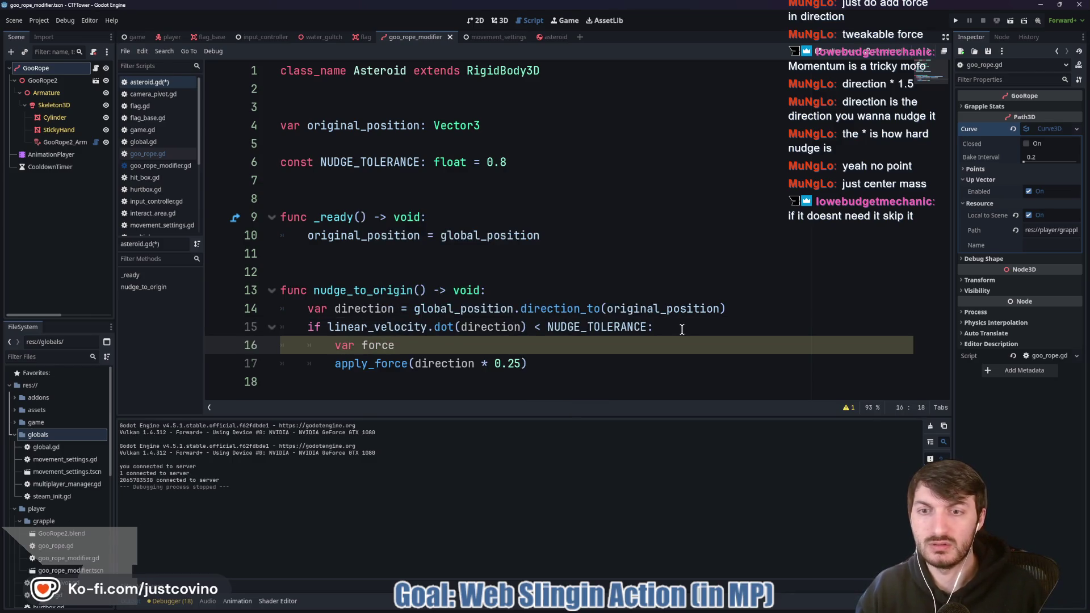
pyautogui.write(' direction (')
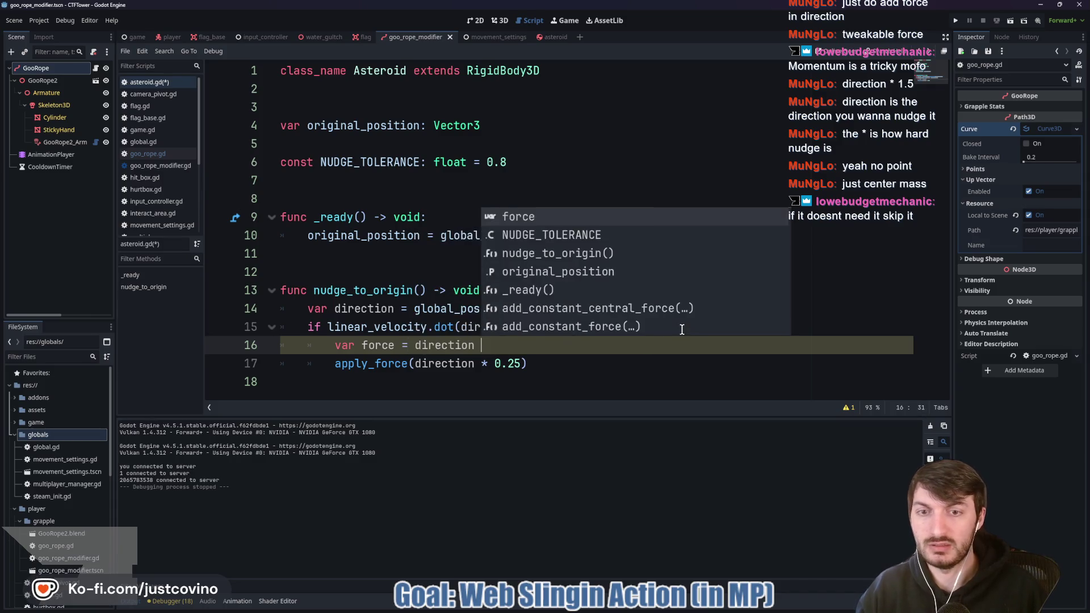
# Compute force as direction * FORCE_WEIGHT and add const FORCE_WEIGHT: float = 0.25
pyautogui.press('BackSpace')
pyautogui.write('*')
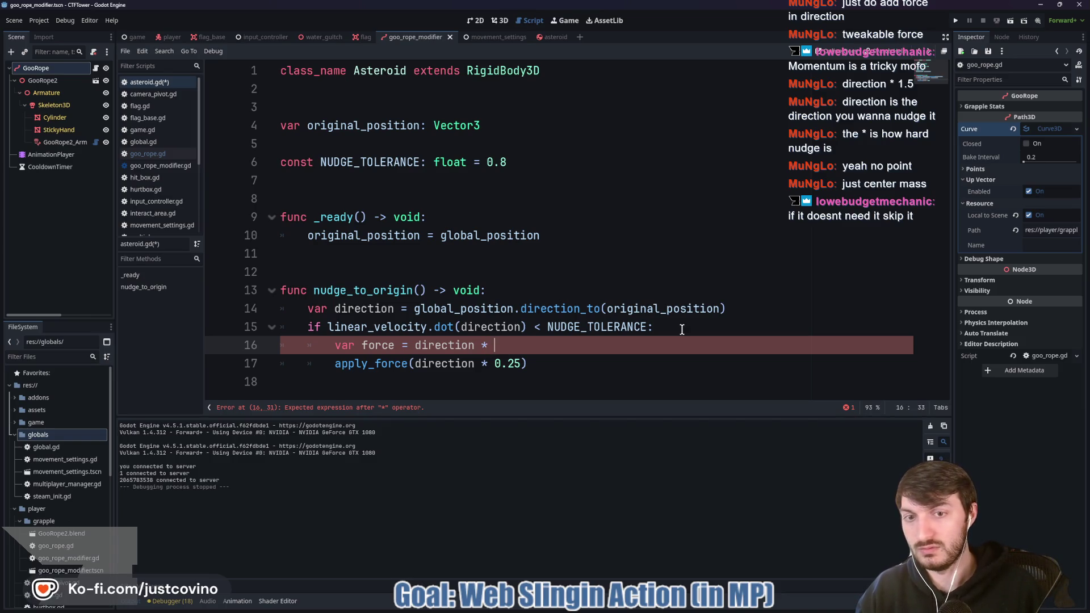
pyautogui.write(' FORCE_WEIGHT')
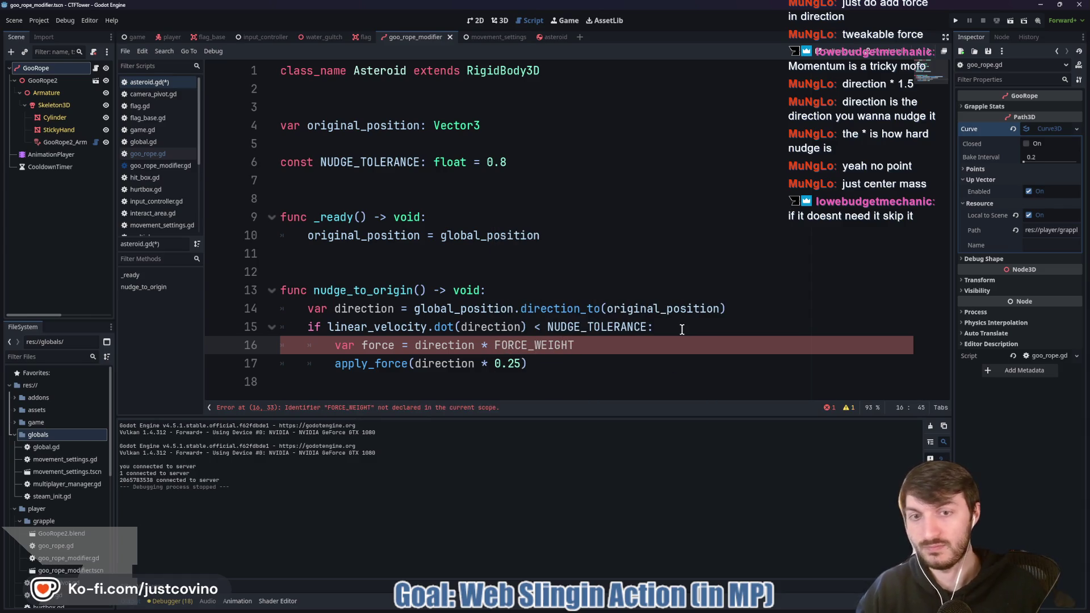
pyautogui.click(380, 177)
pyautogui.write('const FORCE_WEIGHT: f')
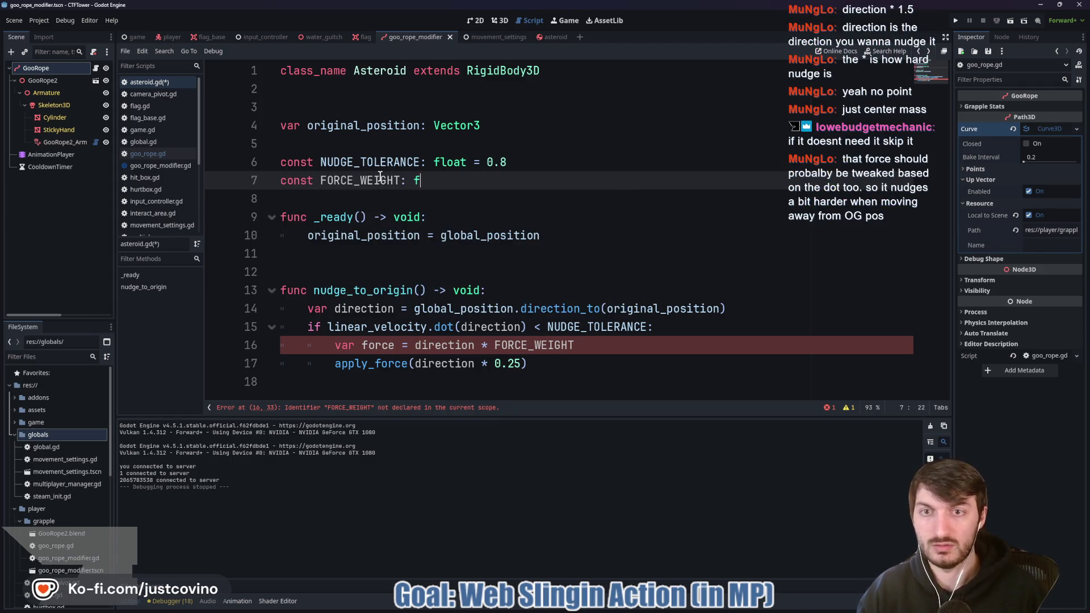
pyautogui.write('loat = 0.25')
# Replace the hardcoded direction * 0.25 argument with force
pyautogui.moveTo(523, 363); pyautogui.dragTo(415, 366)
pyautogui.write('force')
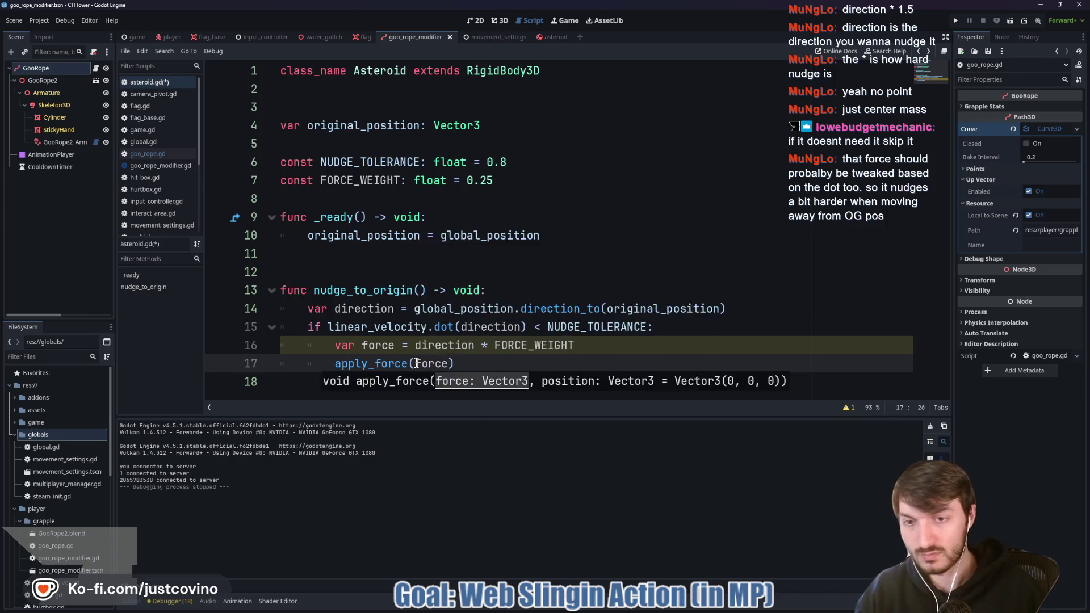
pyautogui.click(503, 365)
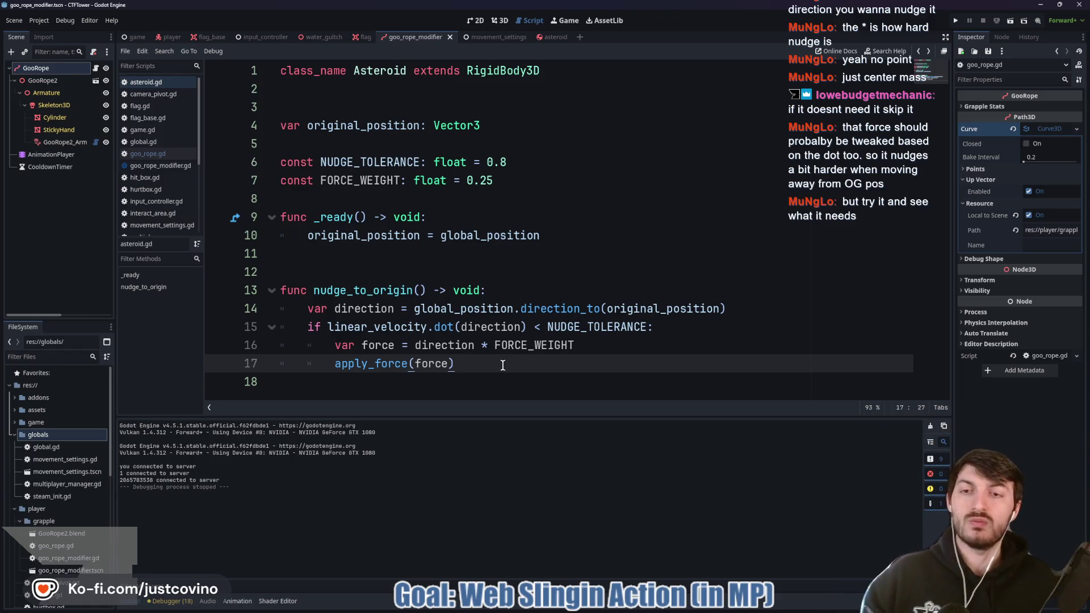
pyautogui.click(412, 269)
# Add a _physics_process function that calls nudge_to_origin() every physics frame
pyautogui.doubleClick(392, 290)
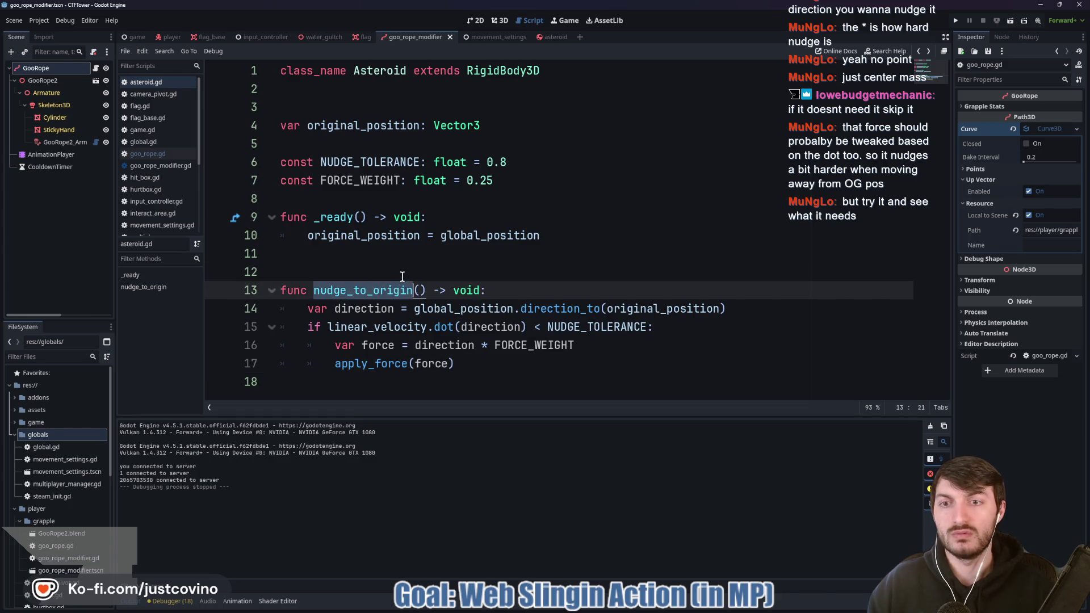
pyautogui.click(402, 255)
pyautogui.press('Return')
pyautogui.press('Return')
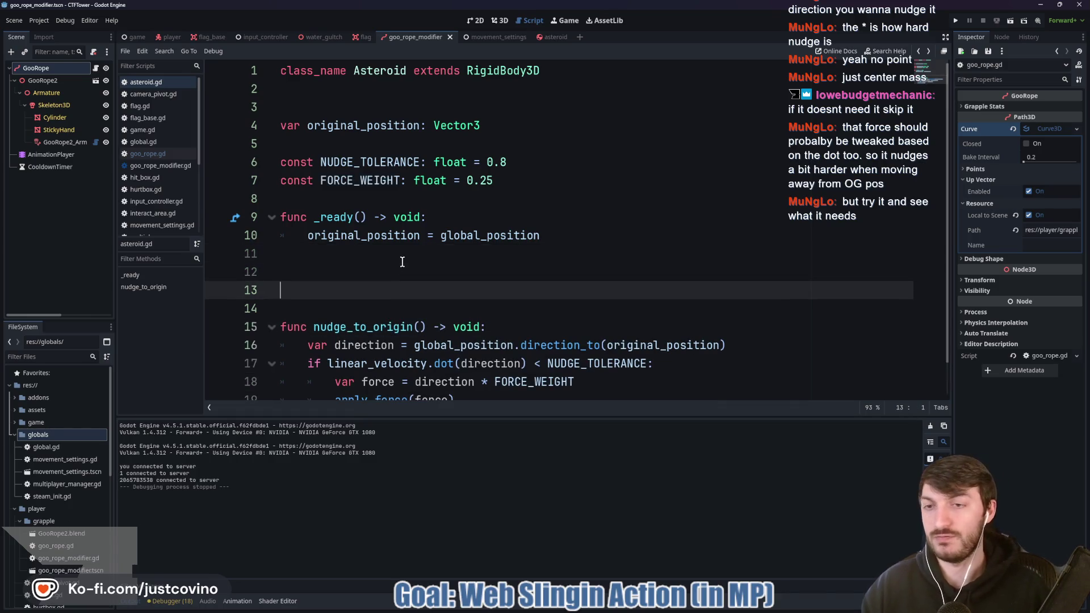
pyautogui.press('Return')
pyautogui.press('Up')
pyautogui.write('func _phy')
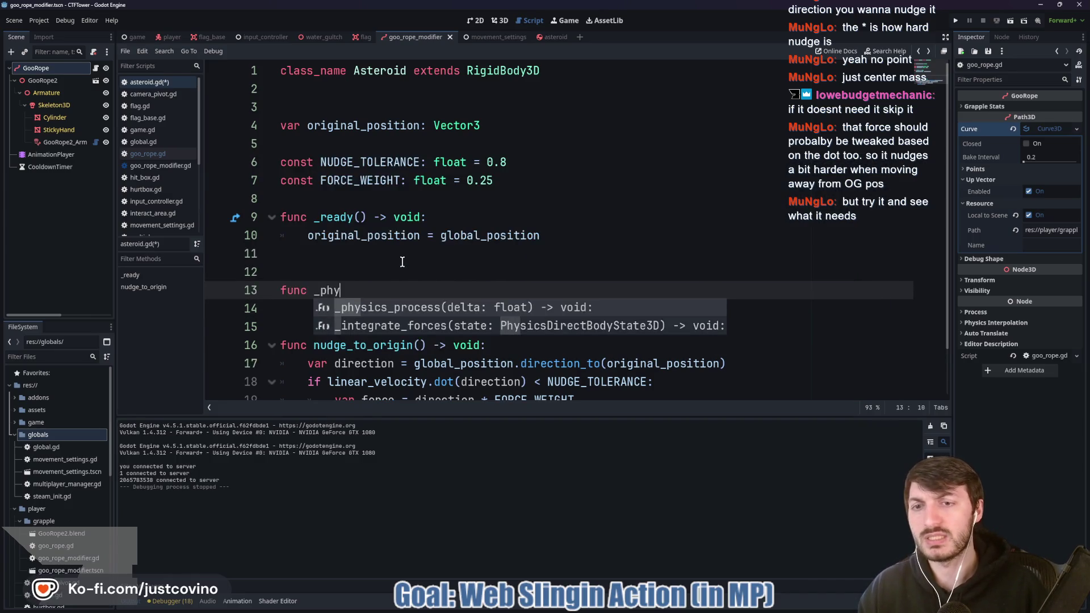
pyautogui.press('Return')
pyautogui.press('Return')
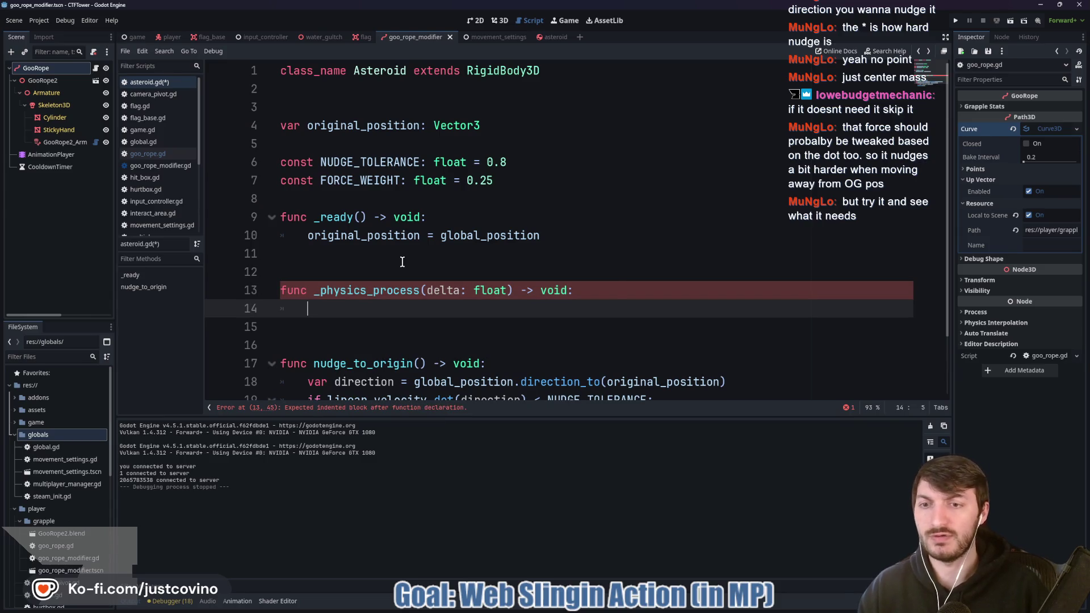
pyautogui.write('nue')
pyautogui.press('Return')
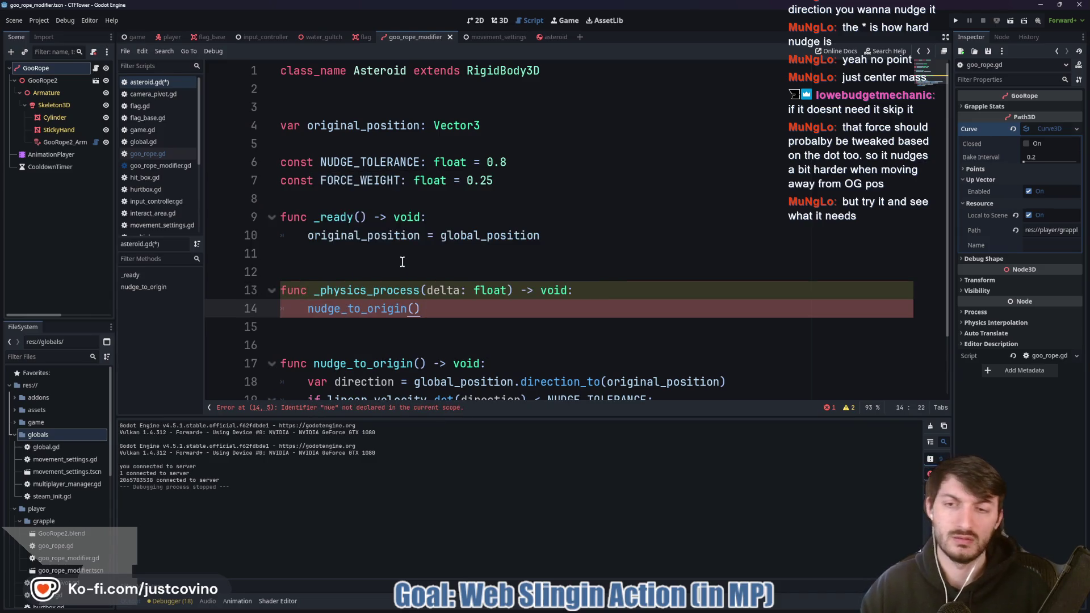
pyautogui.click(349, 343)
# Rename the delta parameter to _delta, save asteroid.gd, and run the project
pyautogui.click(429, 292)
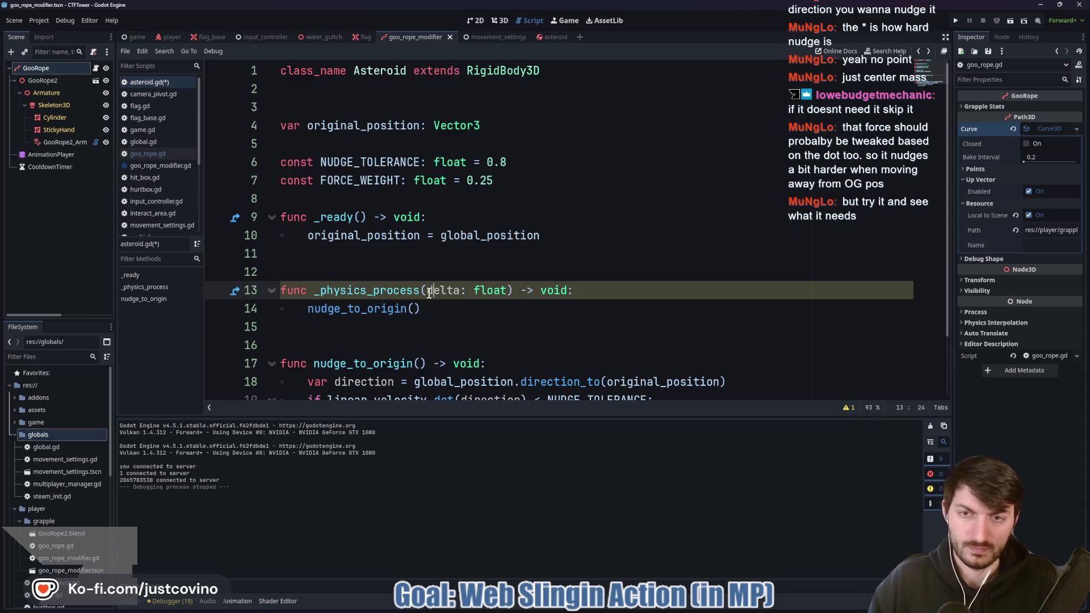
pyautogui.write('_')
pyautogui.scroll(-2, 454, 309)
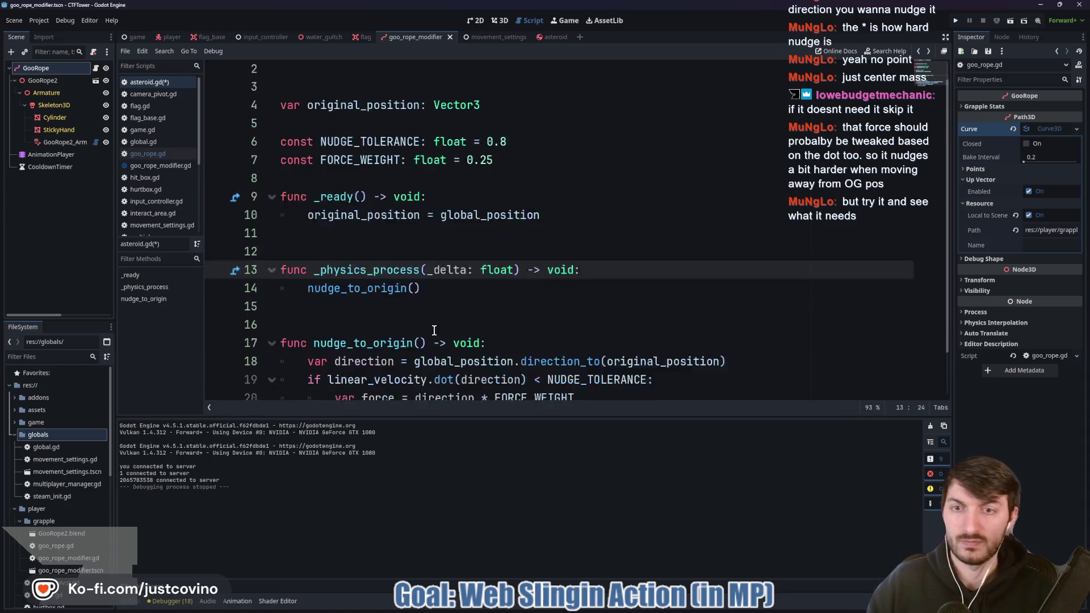
pyautogui.click(435, 271)
pyautogui.hotkey('ctrl', 's')
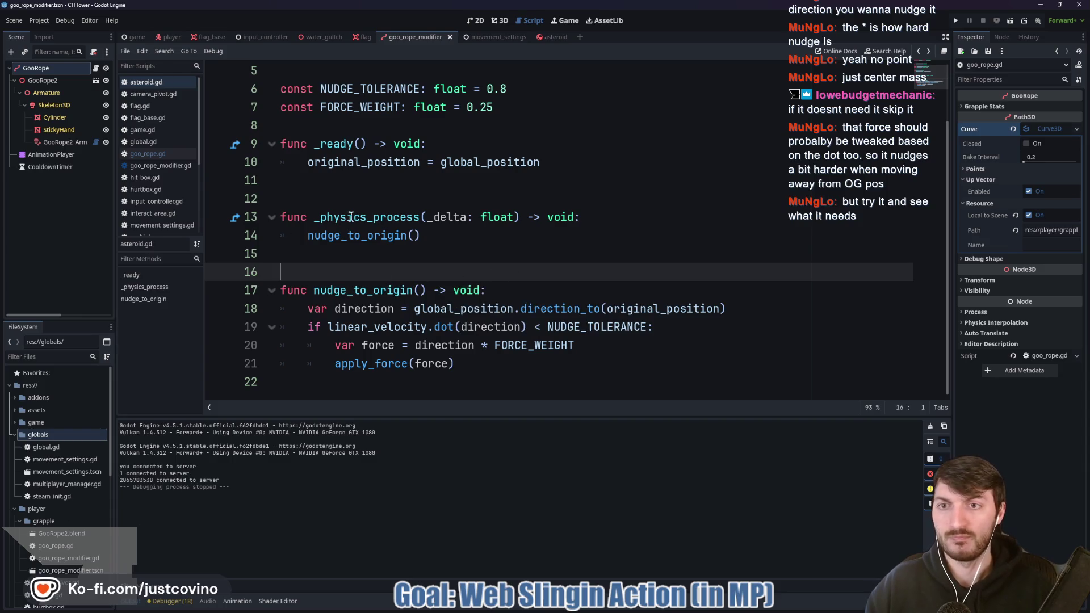
pyautogui.click(957, 21)
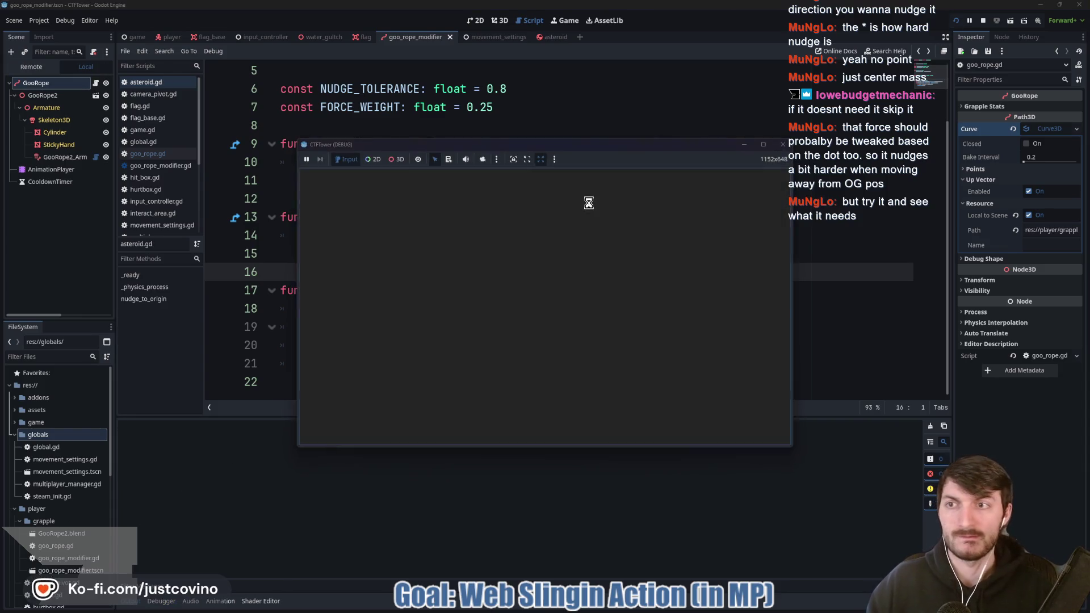
# Place the two game windows side by side, host in the left, join in the right, and start the match
pyautogui.moveTo(569, 153)
pyautogui.mouseDown()
pyautogui.moveTo(356, 167)
pyautogui.moveTo(281, 150)
pyautogui.moveTo(810, 163)
pyautogui.mouseUp()
pyautogui.click(49, 415)
pyautogui.click(590, 426)
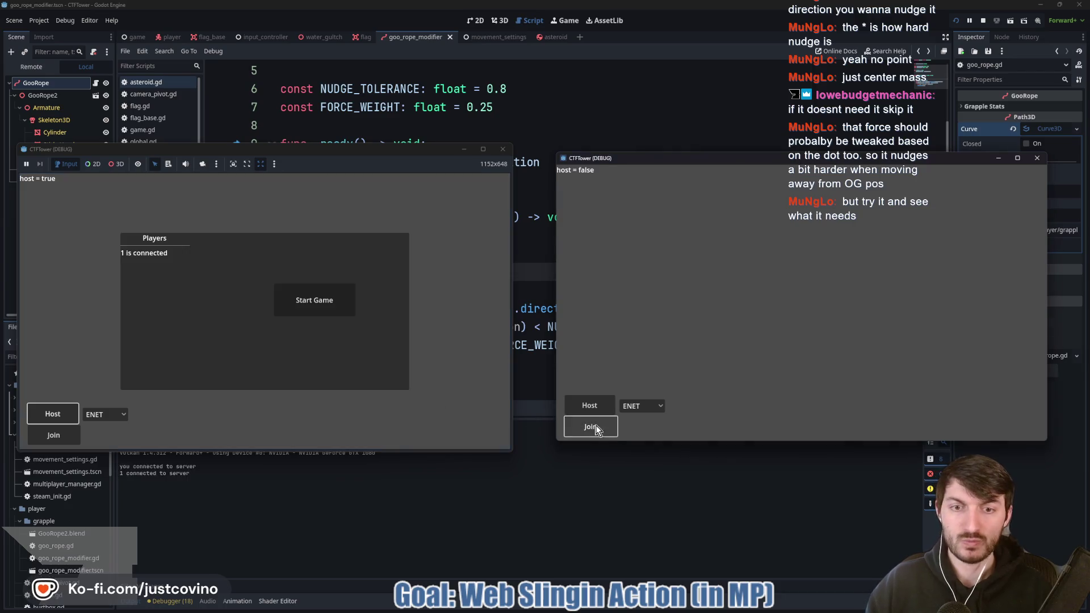
pyautogui.click(325, 308)
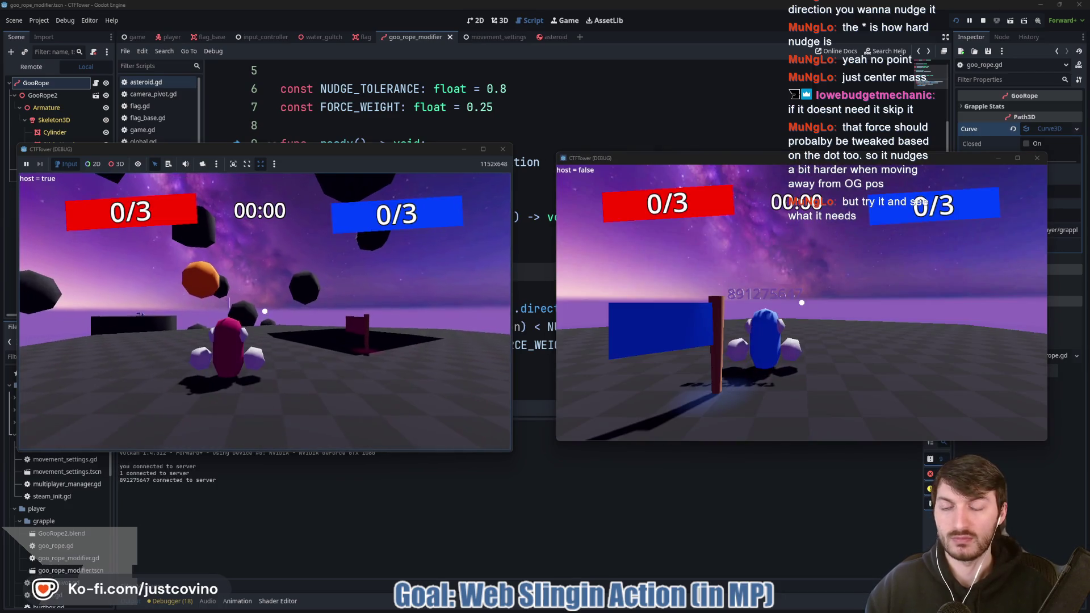
# Open the 'Physics Expert' Twitch clip and move its window to the right
pyautogui.press('super')
pyautogui.press('super')
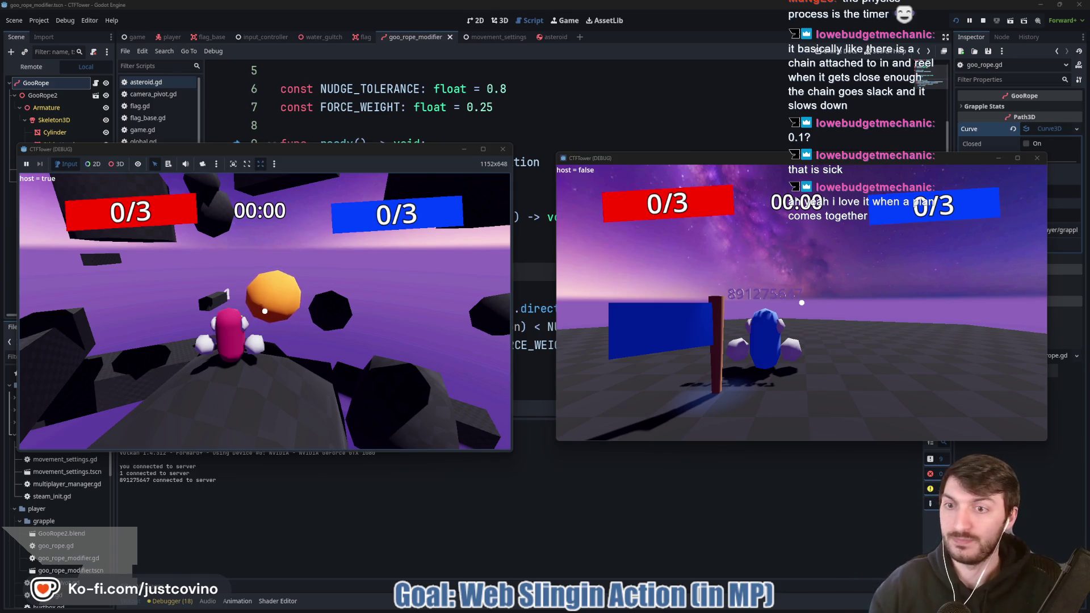
pyautogui.moveTo(265, 311)
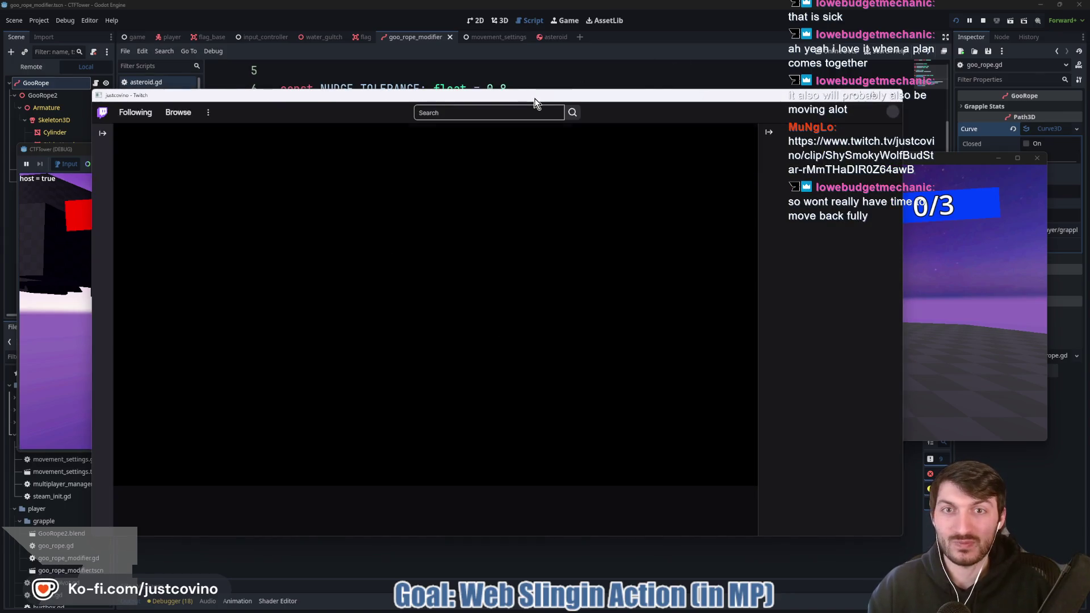
pyautogui.moveTo(534, 99)
pyautogui.mouseDown()
pyautogui.moveTo(755, 87)
pyautogui.moveTo(850, 95)
pyautogui.mouseUp()
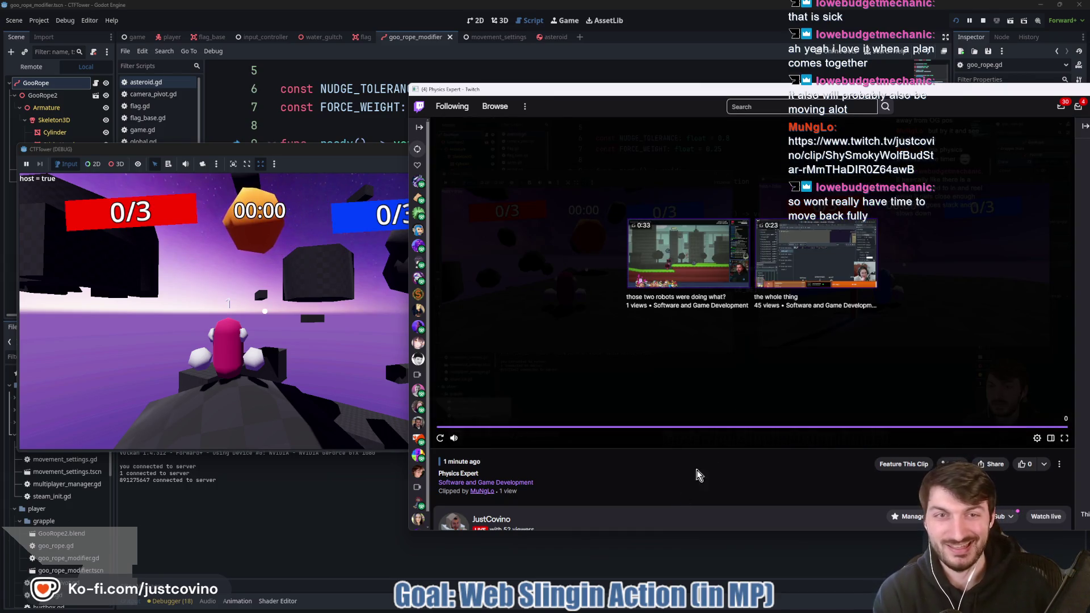
# Close the Twitch clip window and tilt the host camera up toward the asteroids
pyautogui.moveTo(793, 93); pyautogui.dragTo(866, 116)
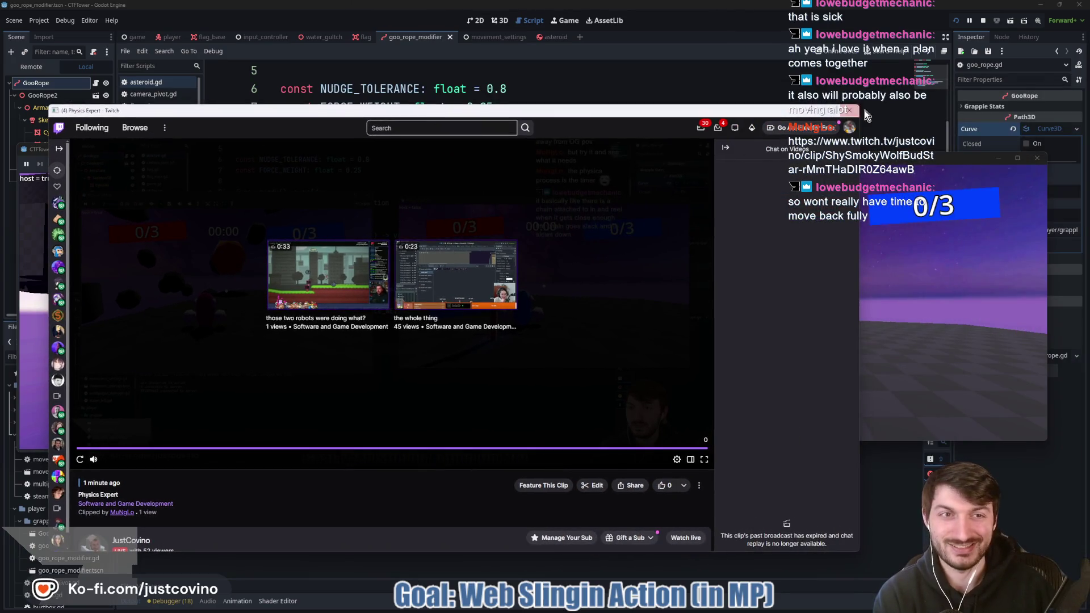
pyautogui.hotkey('alt', 'Tab')
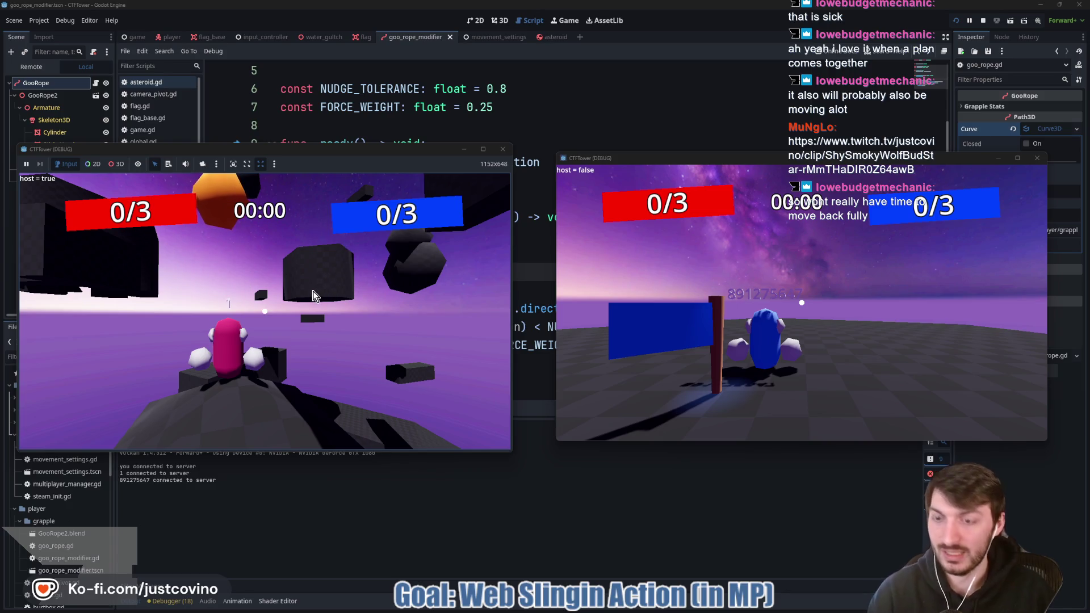
pyautogui.moveTo(262, 311); pyautogui.dragTo(264, 312)
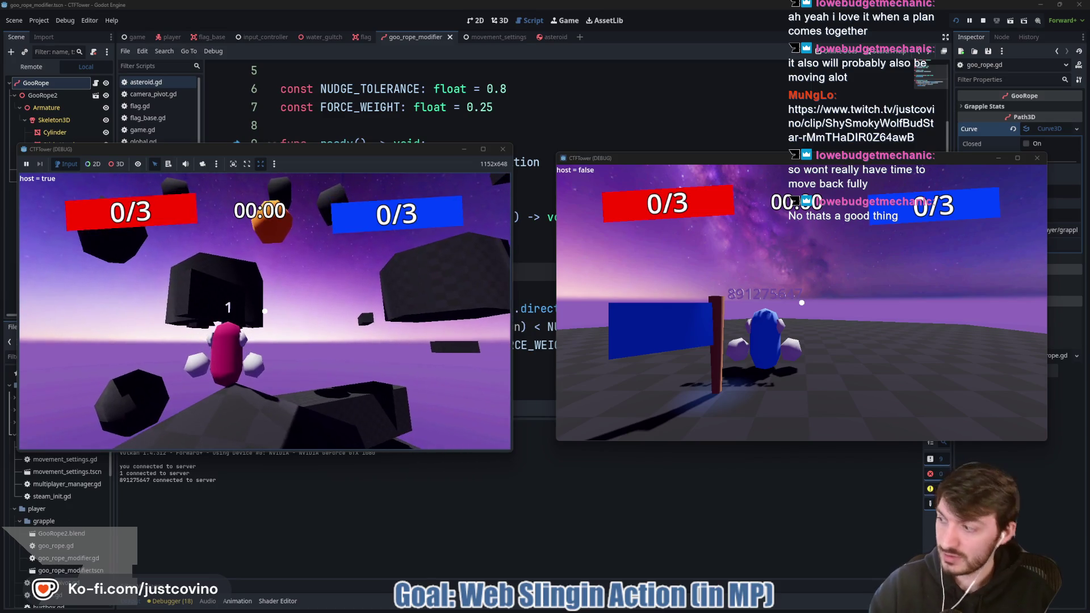
# Stop the running game with F8
pyautogui.press('F8')
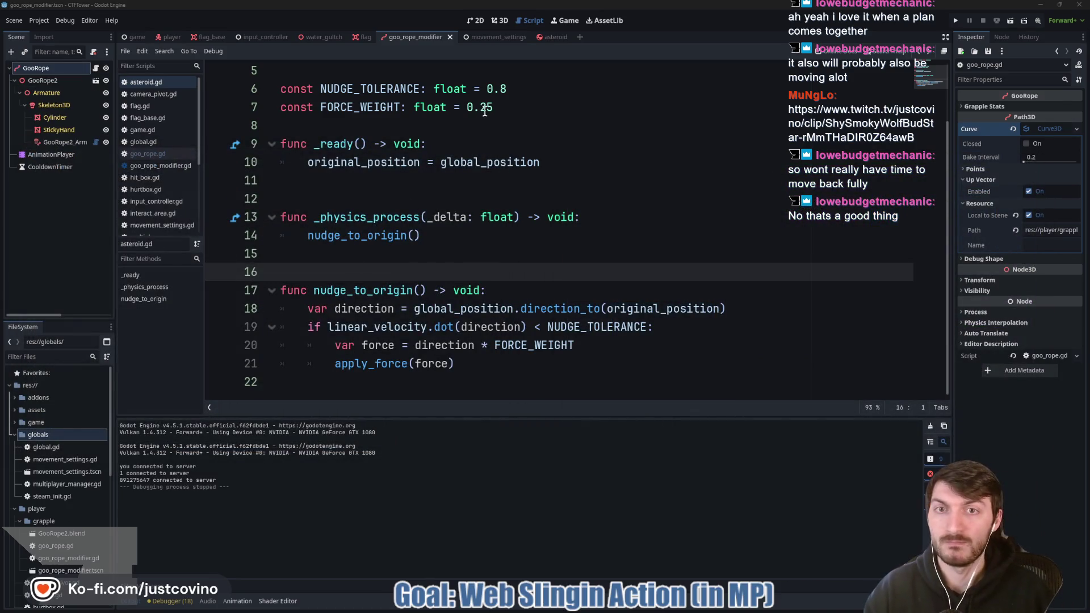
# Change FORCE_WEIGHT from 0.25 to 0.15, save asteroid.gd, and rerun the project
pyautogui.moveTo(491, 107); pyautogui.dragTo(484, 107)
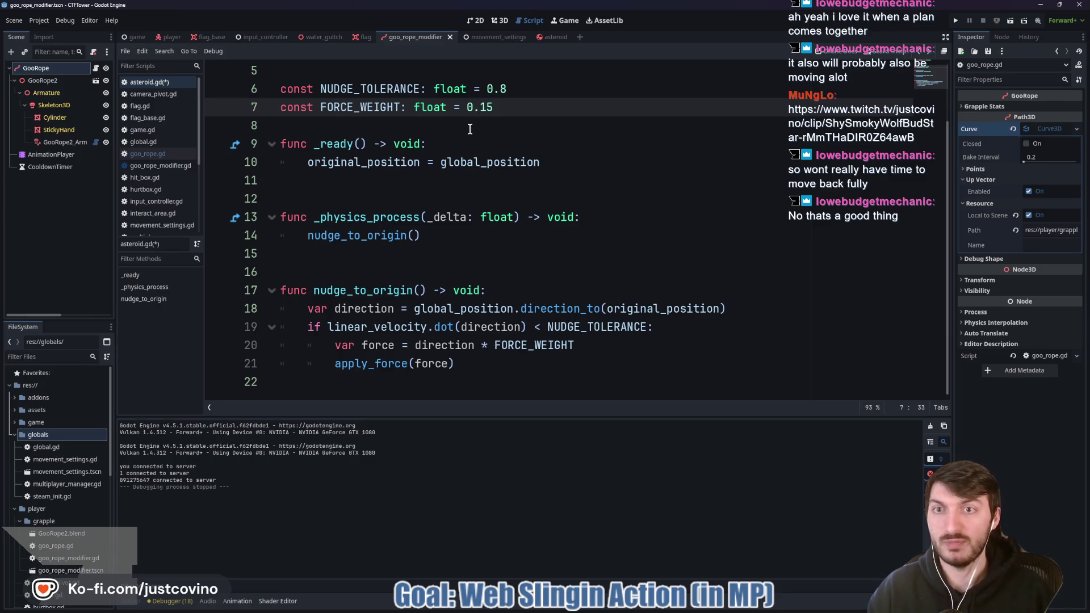
pyautogui.click(488, 128)
pyautogui.hotkey('ctrl', 's')
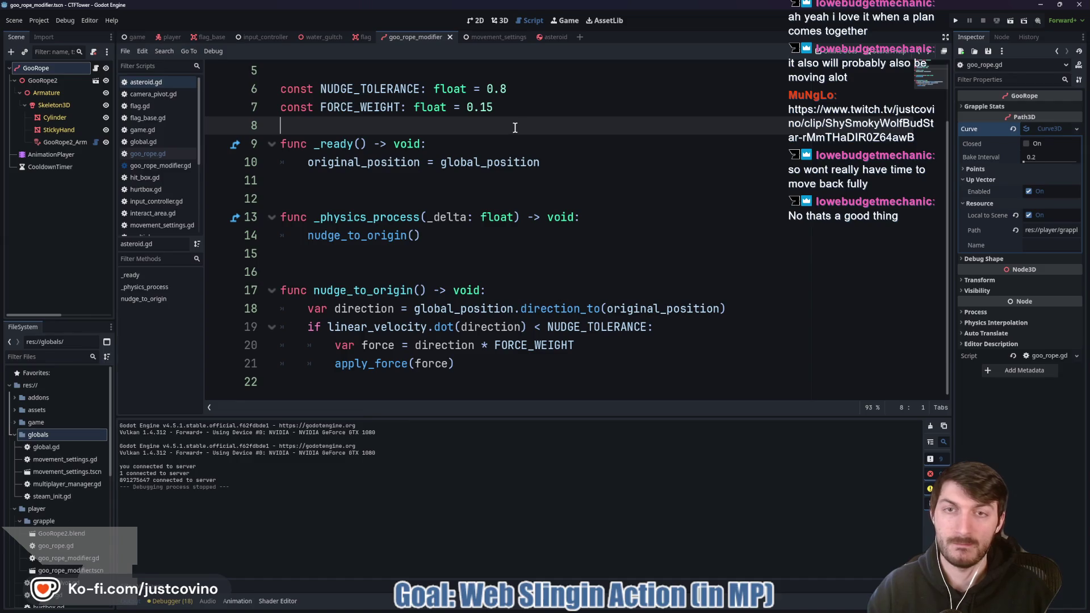
pyautogui.click(954, 20)
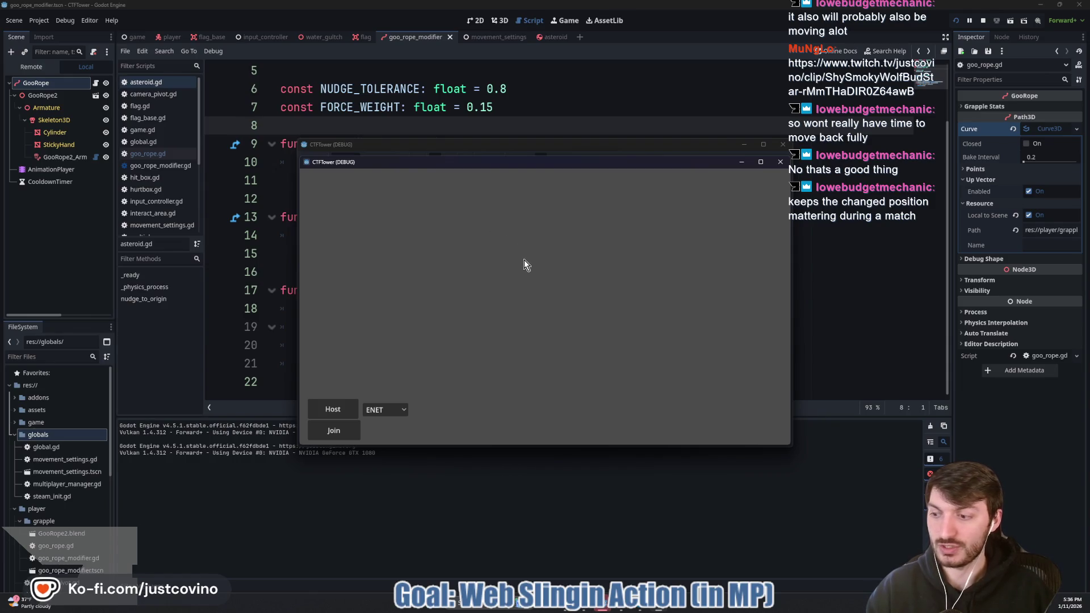
# Arrange both game windows side by side, host, join and start a new match, then open the Start menu
pyautogui.moveTo(498, 146); pyautogui.dragTo(228, 155)
pyautogui.moveTo(574, 165); pyautogui.dragTo(830, 159)
pyautogui.click(78, 408)
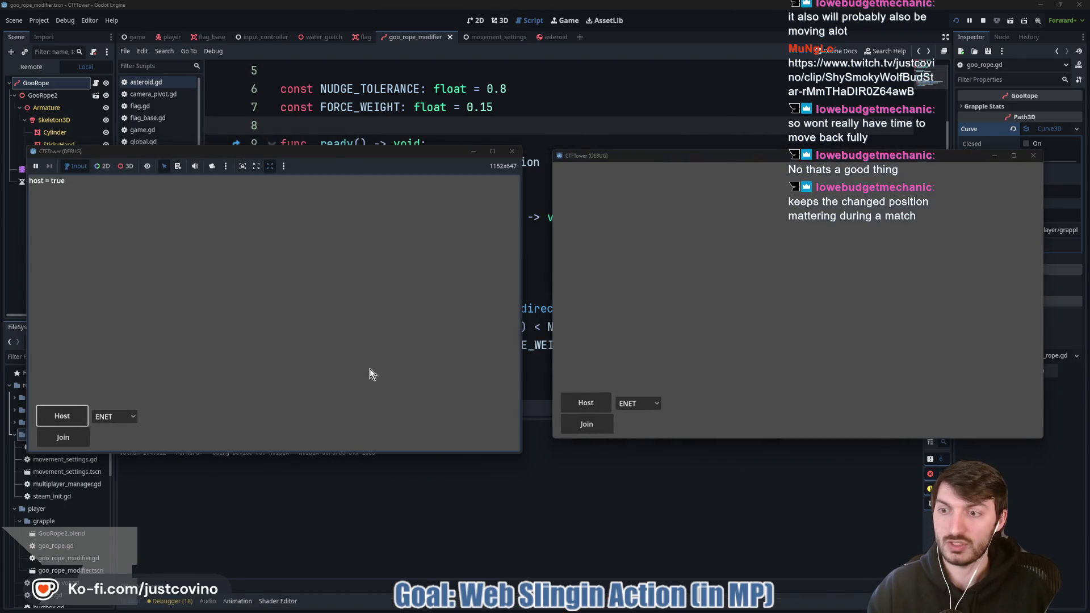
pyautogui.click(585, 427)
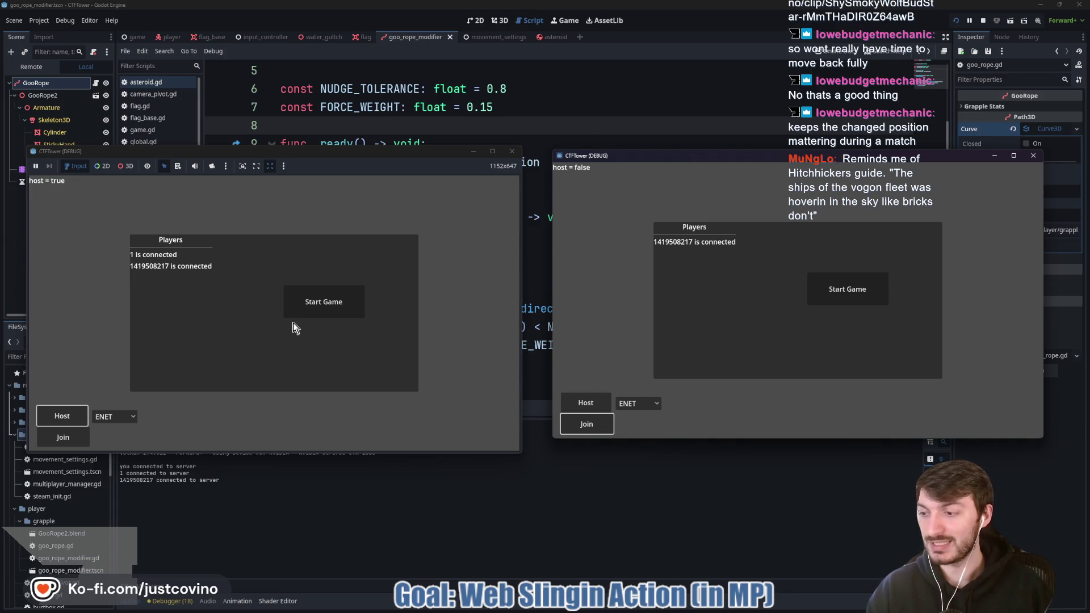
pyautogui.click(304, 303)
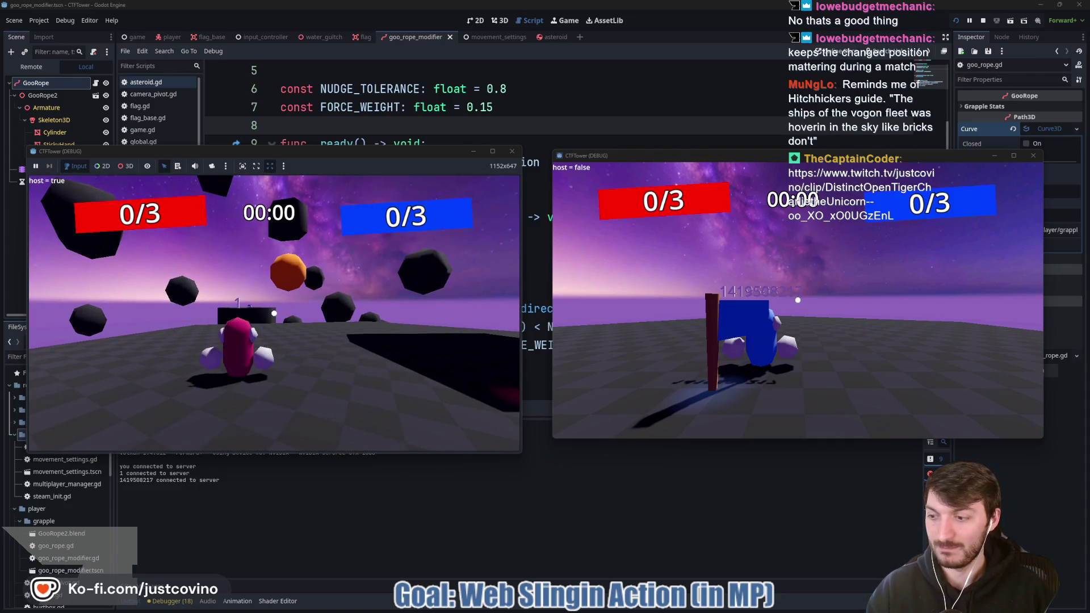
pyautogui.press('super')
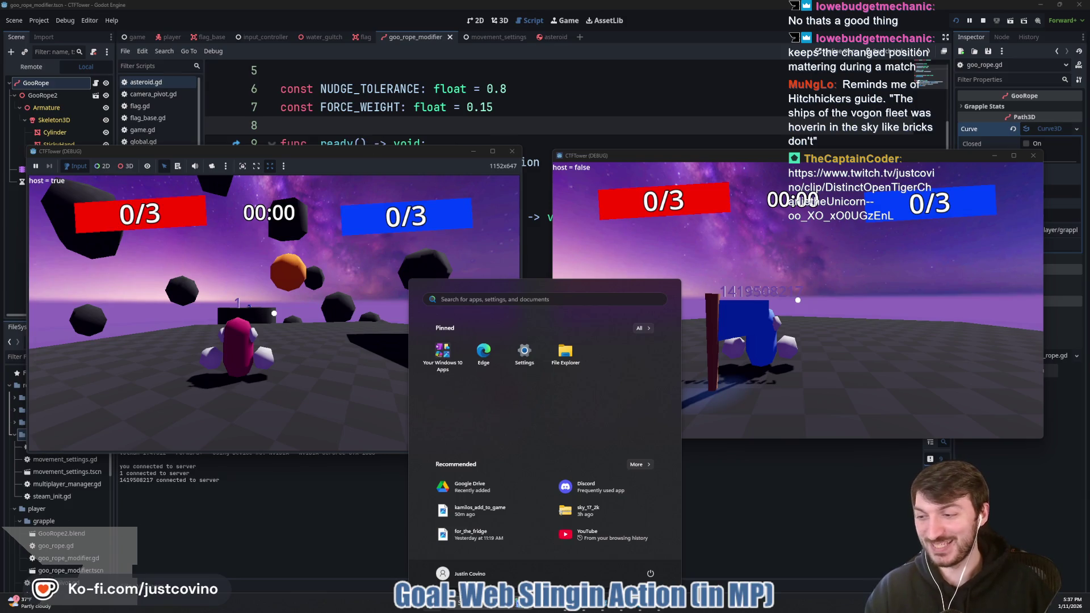
# Launch Twitch by searching 'twitch', scroll through the new clip, then close the window
pyautogui.write('twitch')
pyautogui.press('Return')
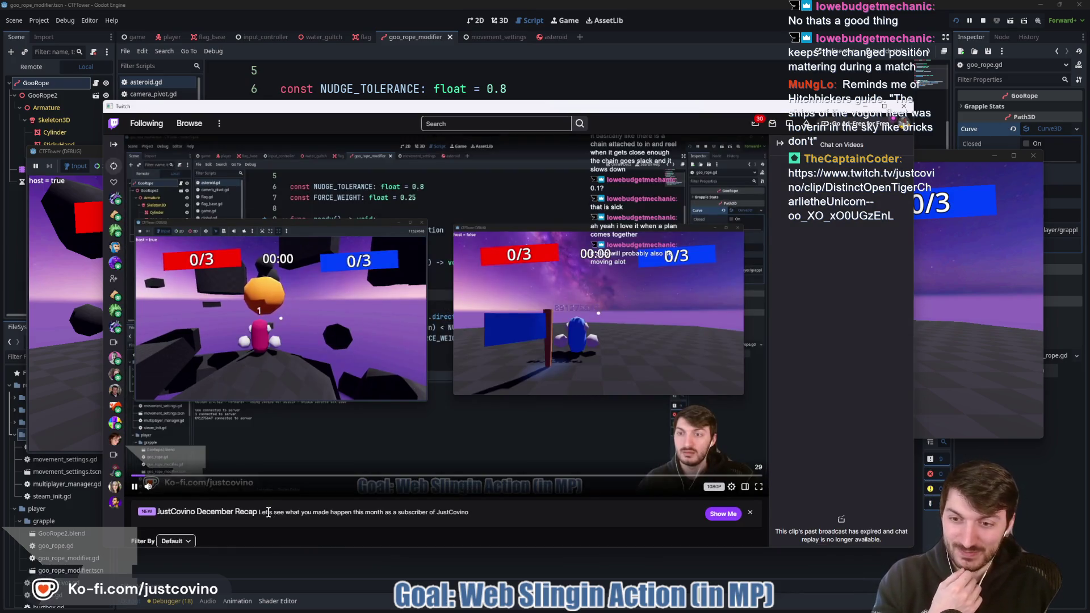
pyautogui.scroll(-5, 323, 508)
pyautogui.scroll(5, 322, 505)
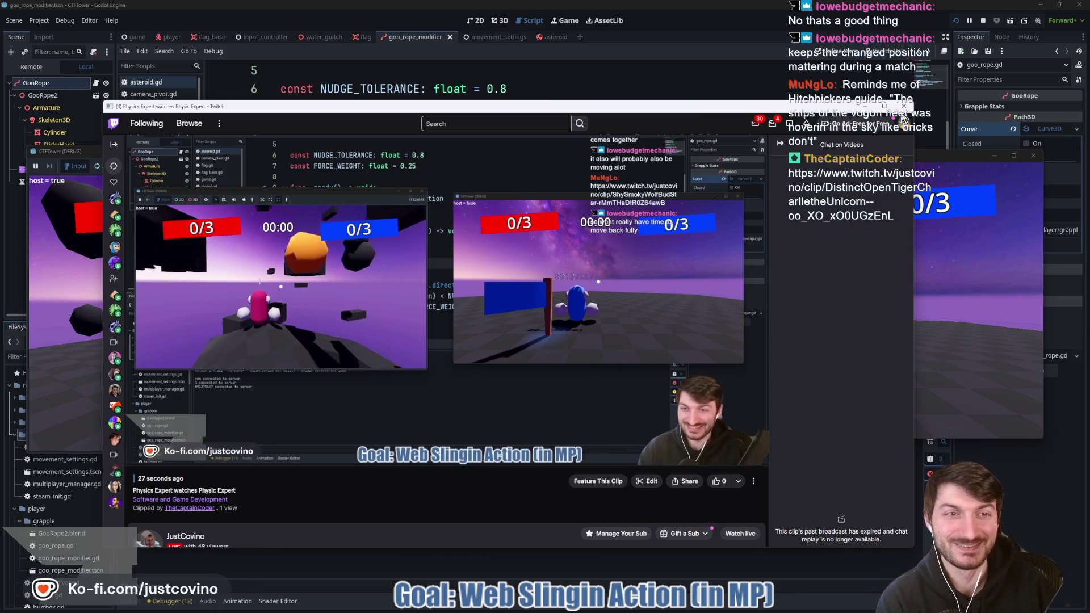
pyautogui.click(864, 106)
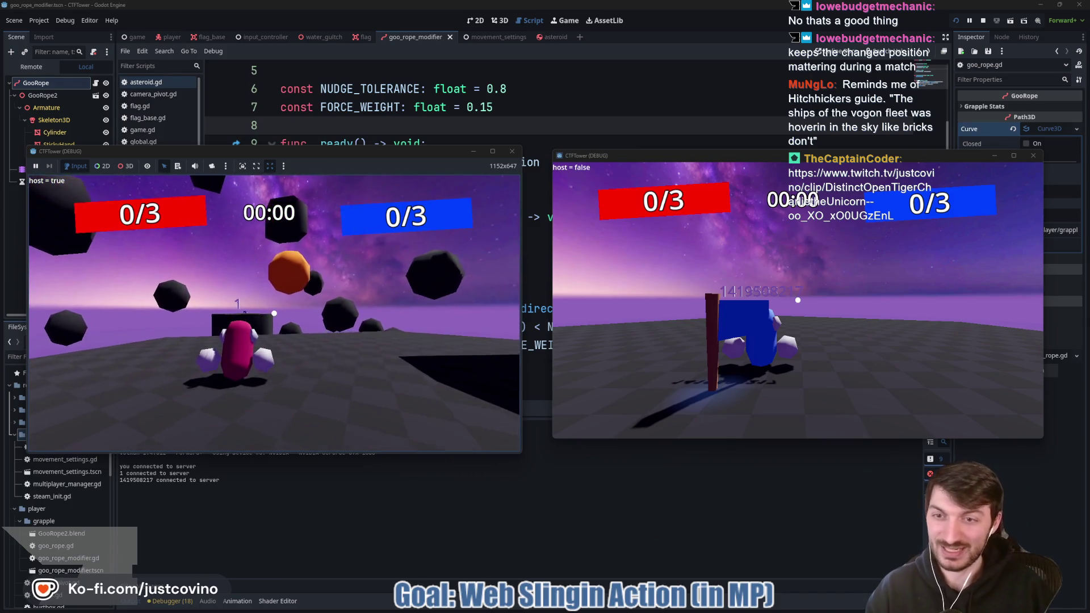
# As host, fire the grapple at the orange asteroid twice to test its movement
pyautogui.click(274, 313)
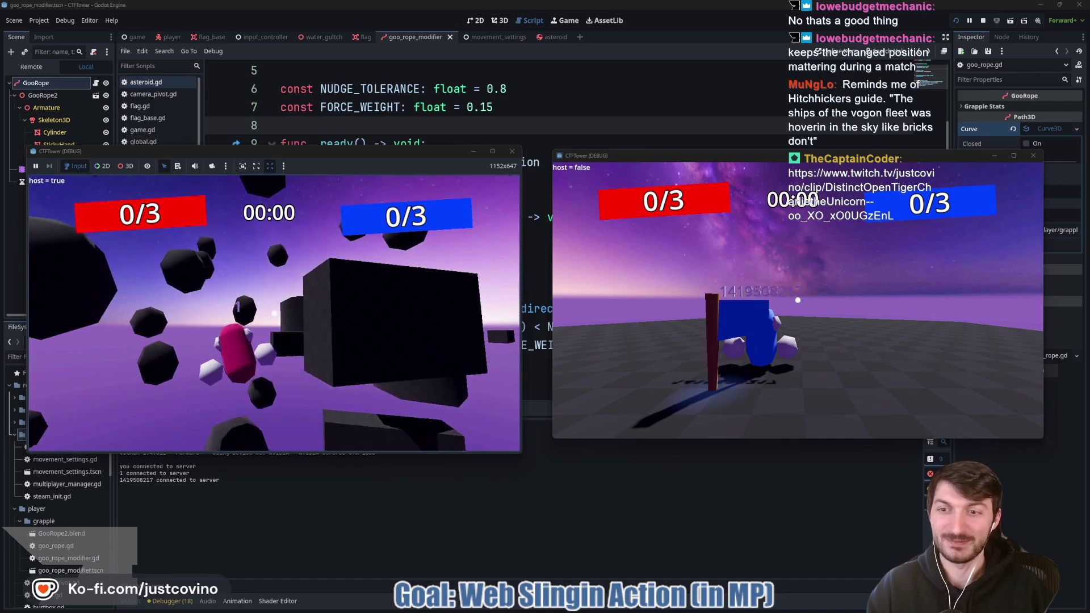
pyautogui.click(274, 313)
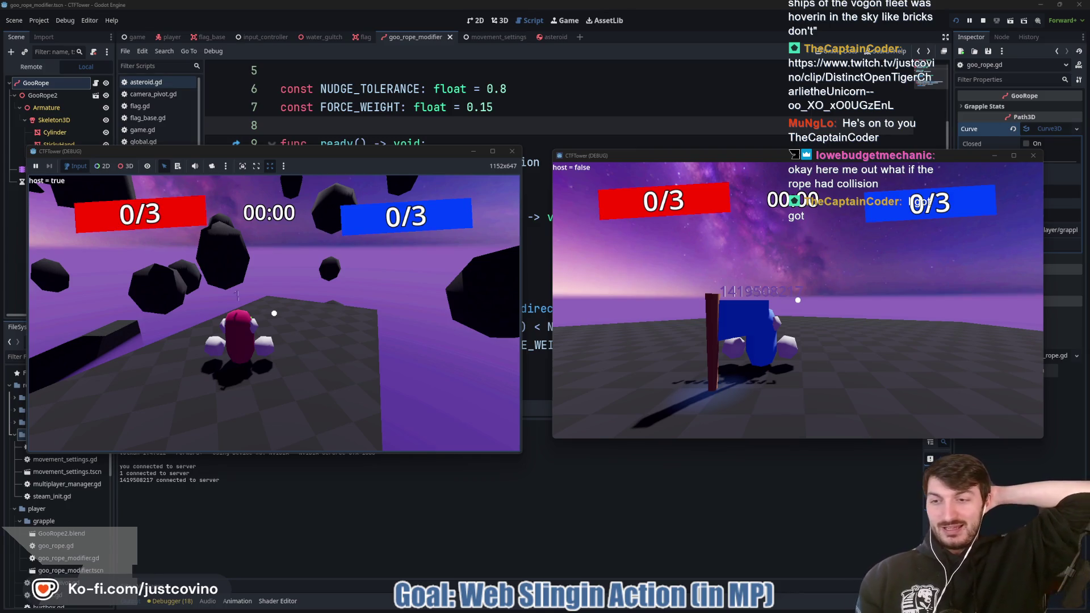
pyautogui.moveTo(274, 313)
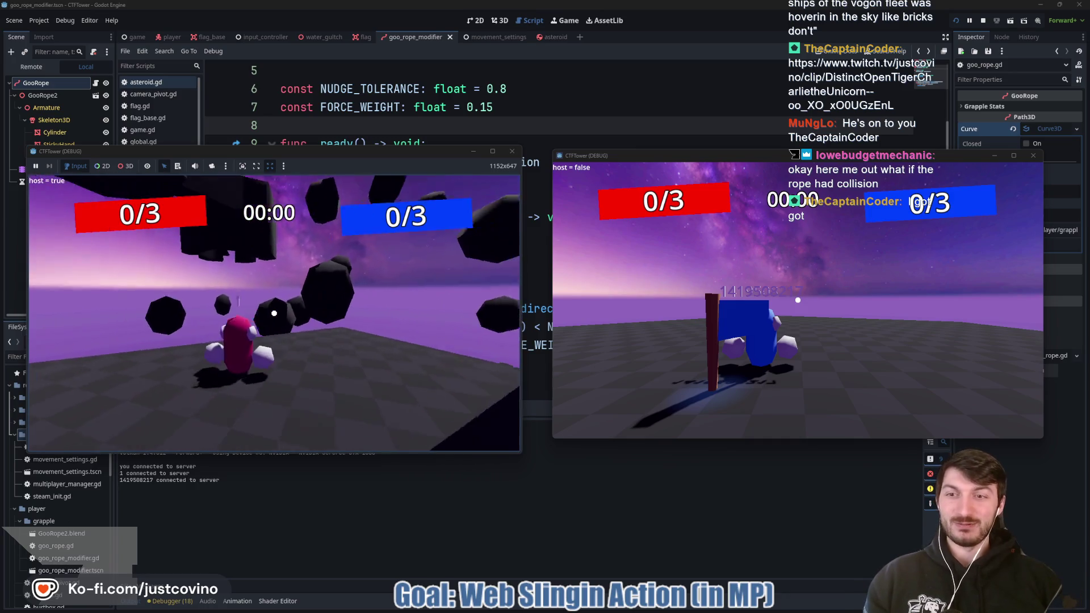
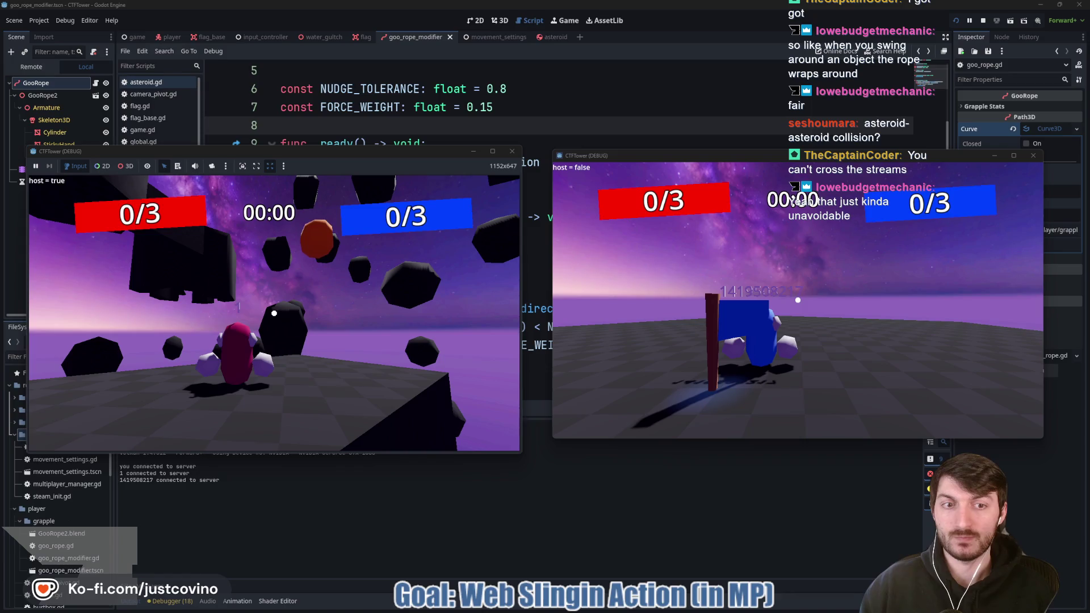
# In the client game window, move the client player off the flag and jump into the air
pyautogui.press('super')
pyautogui.press('super')
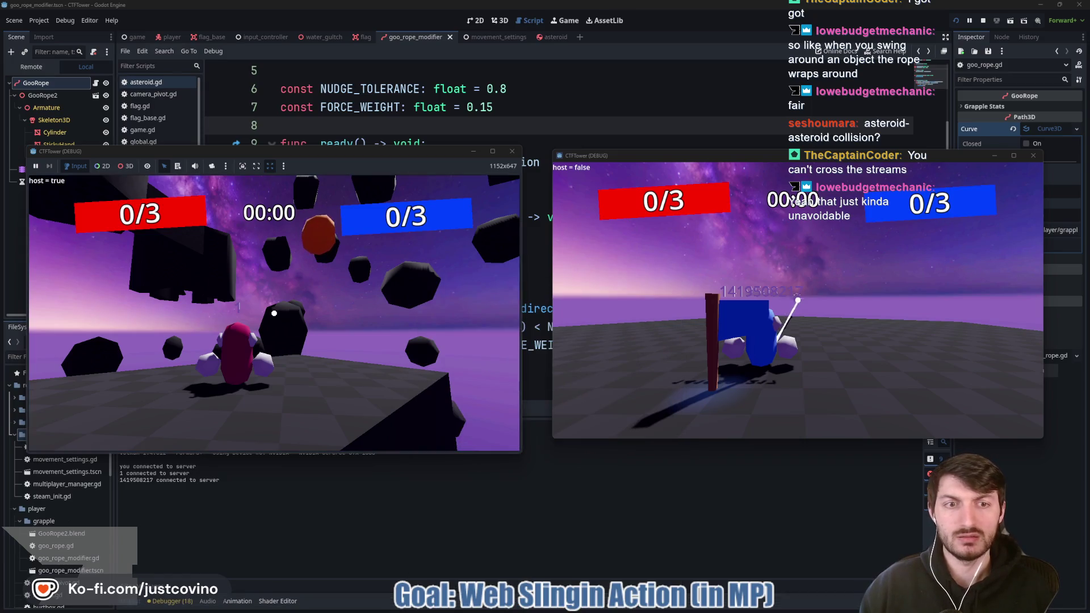
pyautogui.press('super')
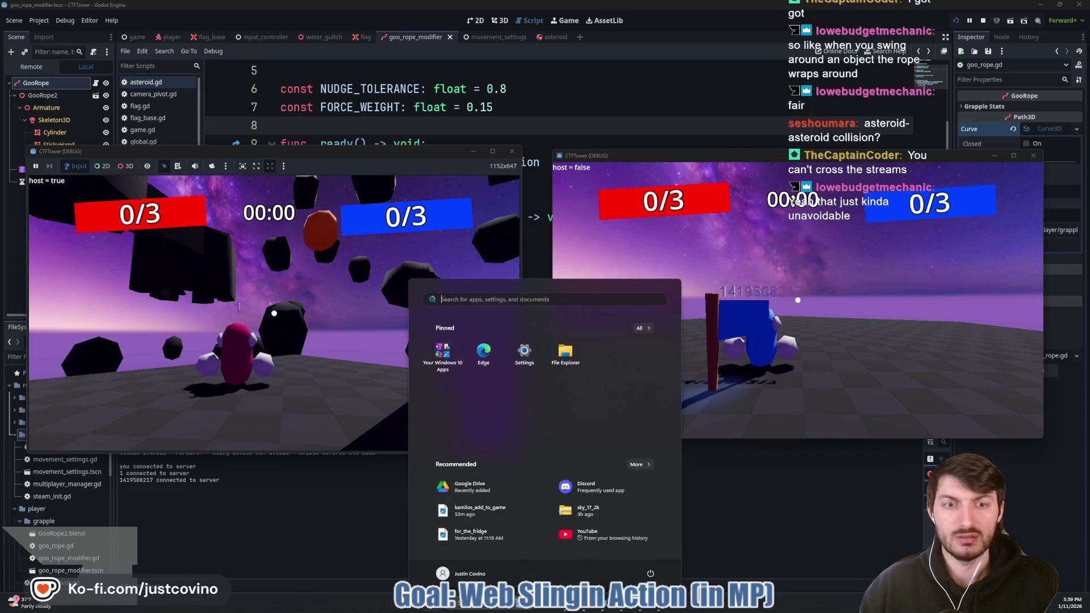
pyautogui.press('super')
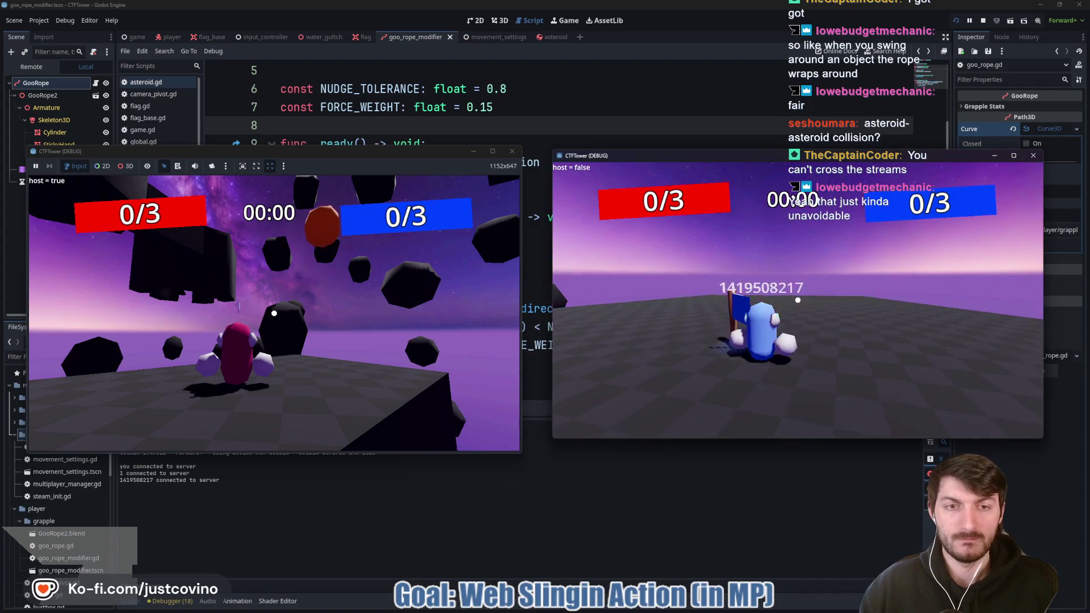
pyautogui.press('w')
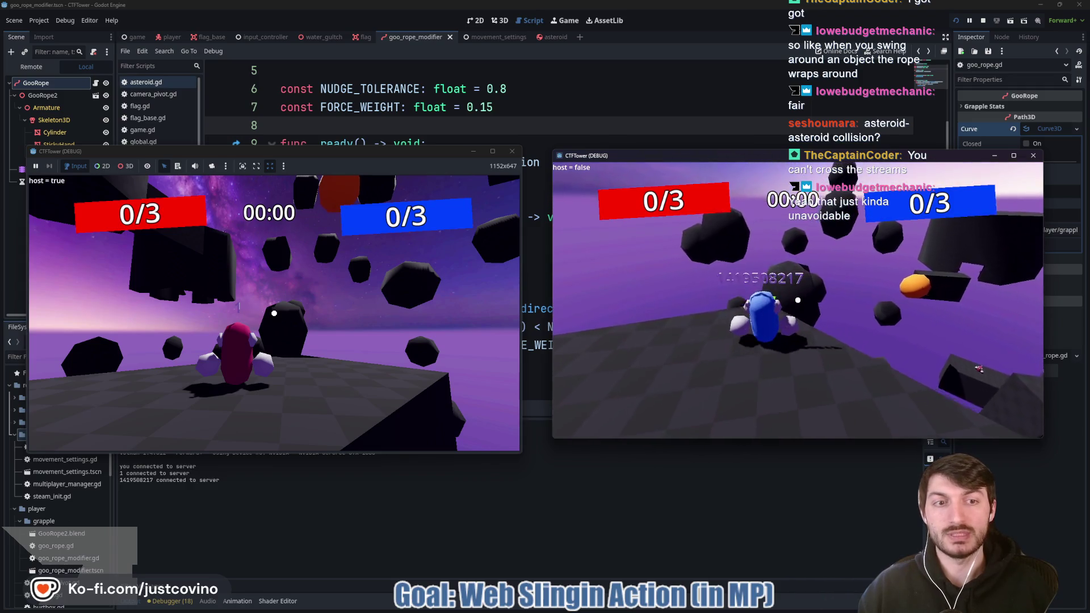
# Grapple asteroids from the client player, then from the host player, and stop the playtest with F8
pyautogui.click(797, 300)
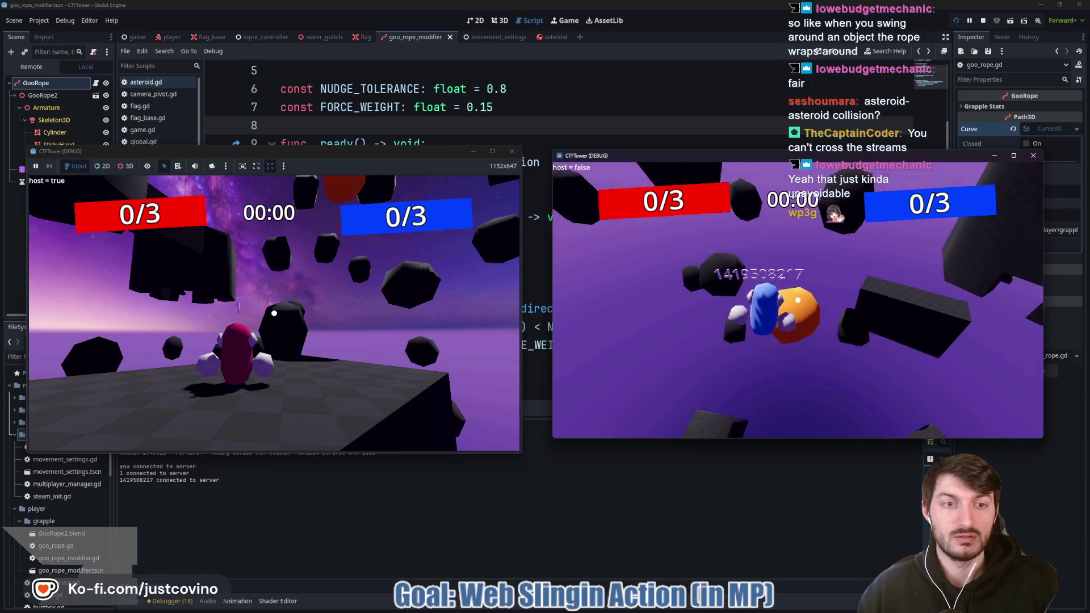
pyautogui.click(797, 300)
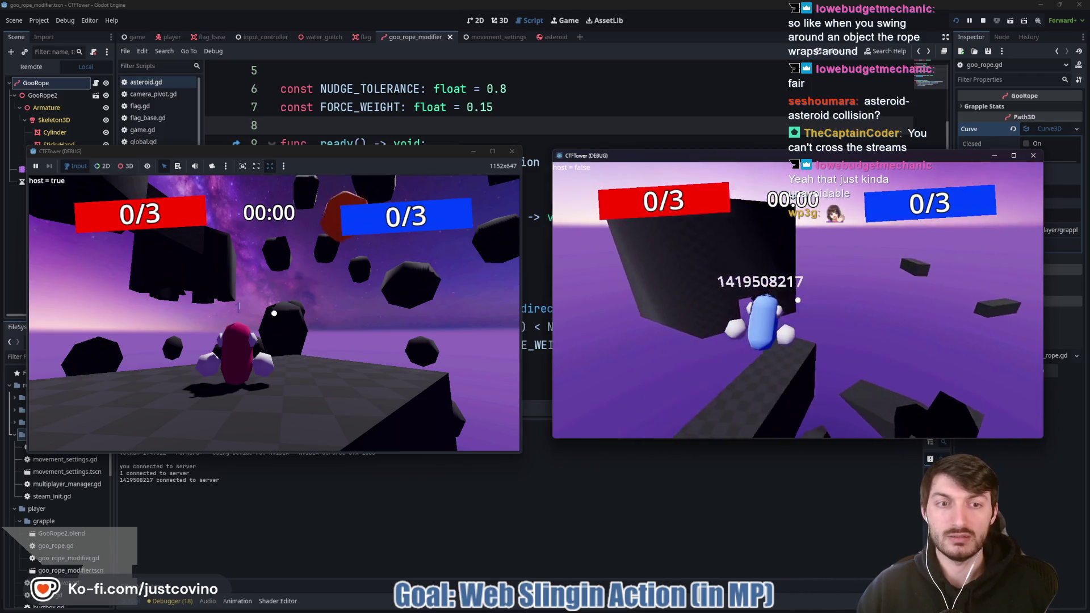
pyautogui.click(798, 299)
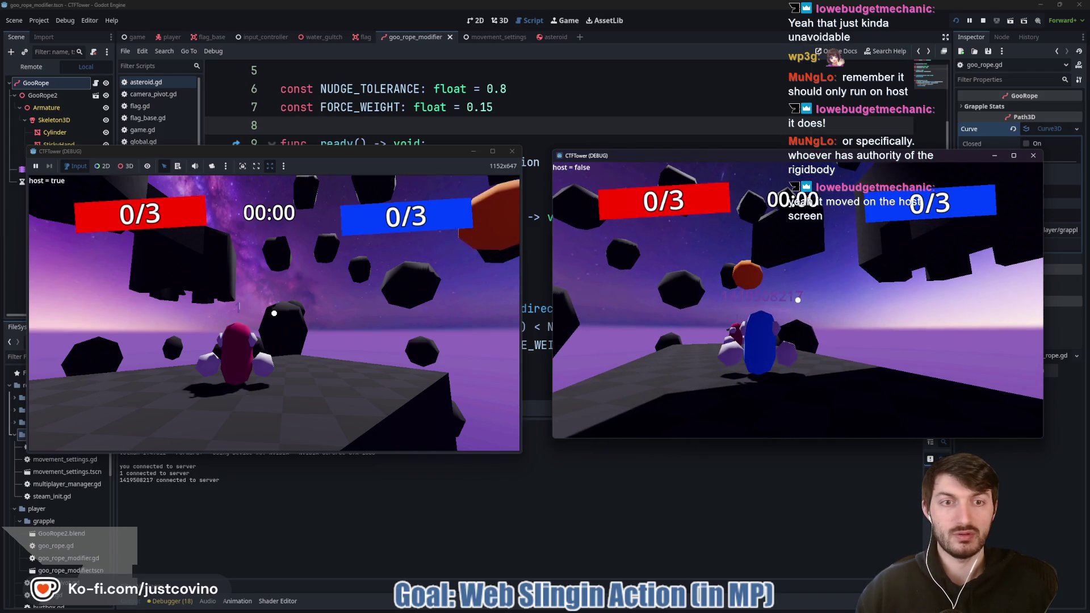
pyautogui.click(508, 283)
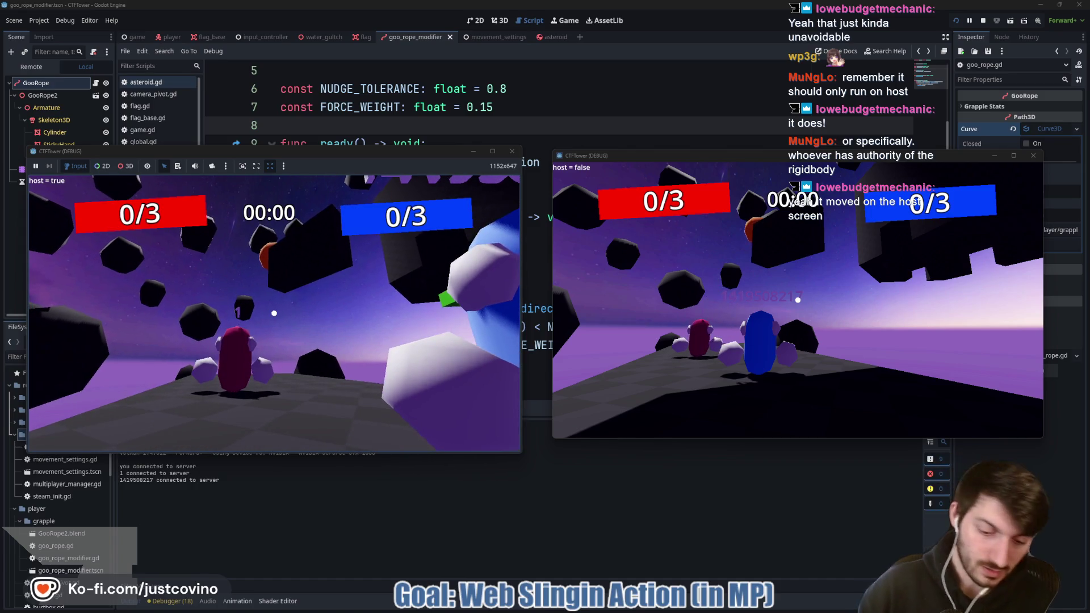
pyautogui.press('F8')
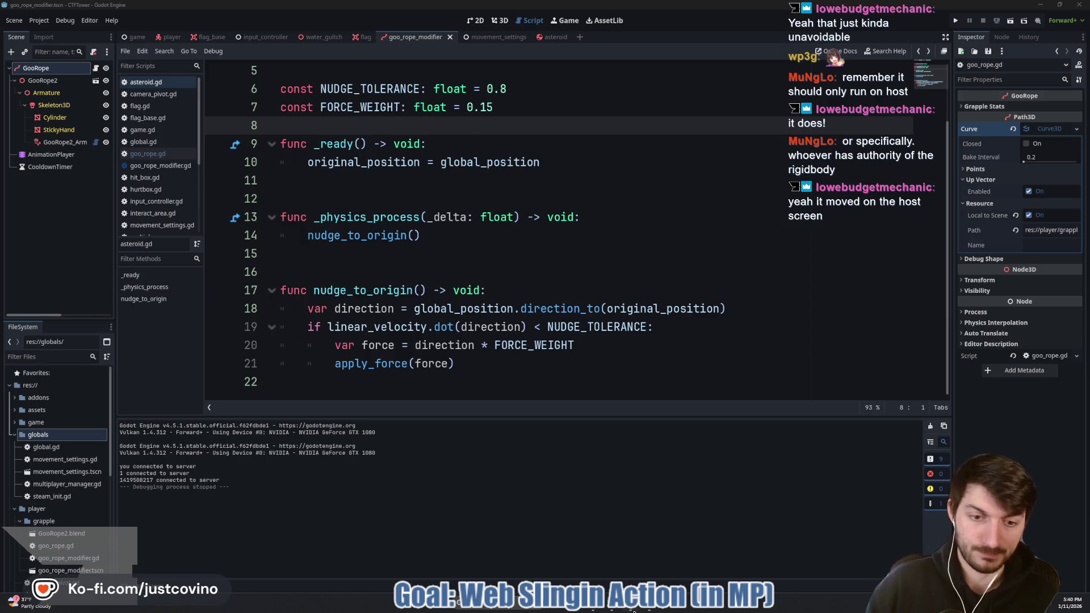
# Commit asteroid.gd to WebSlinging with a summary about asteroids nudging back to their original position, and push it
pyautogui.click(305, 353)
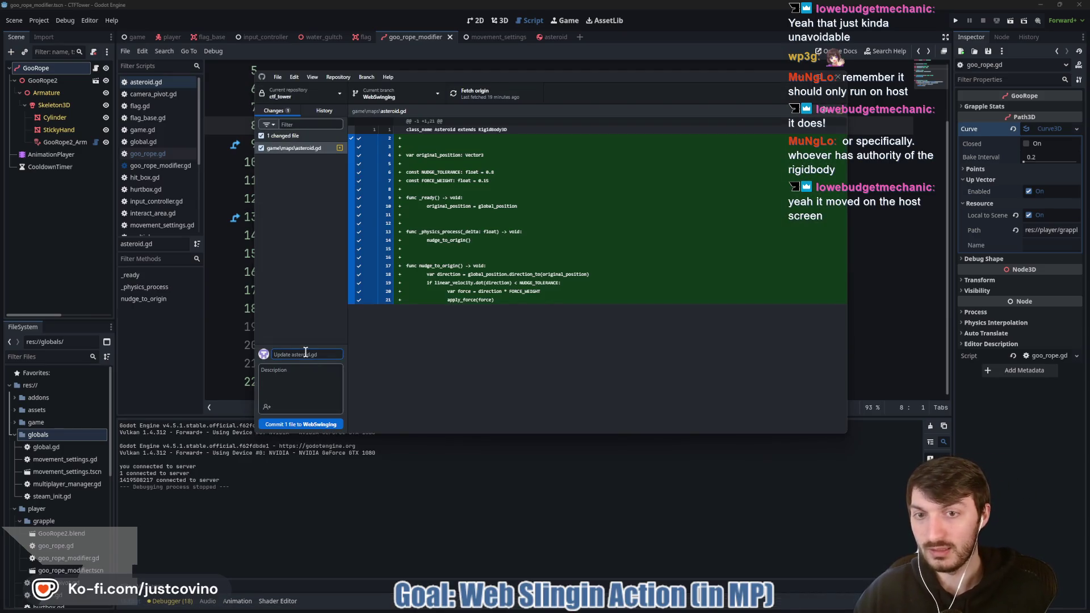
pyautogui.write('stero')
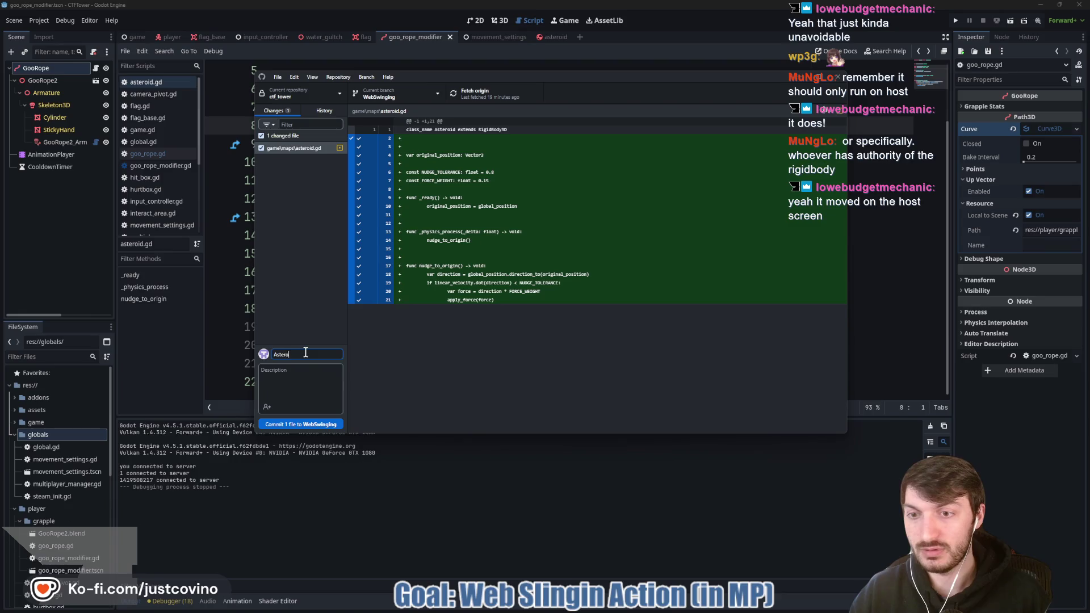
pyautogui.write('ges ba')
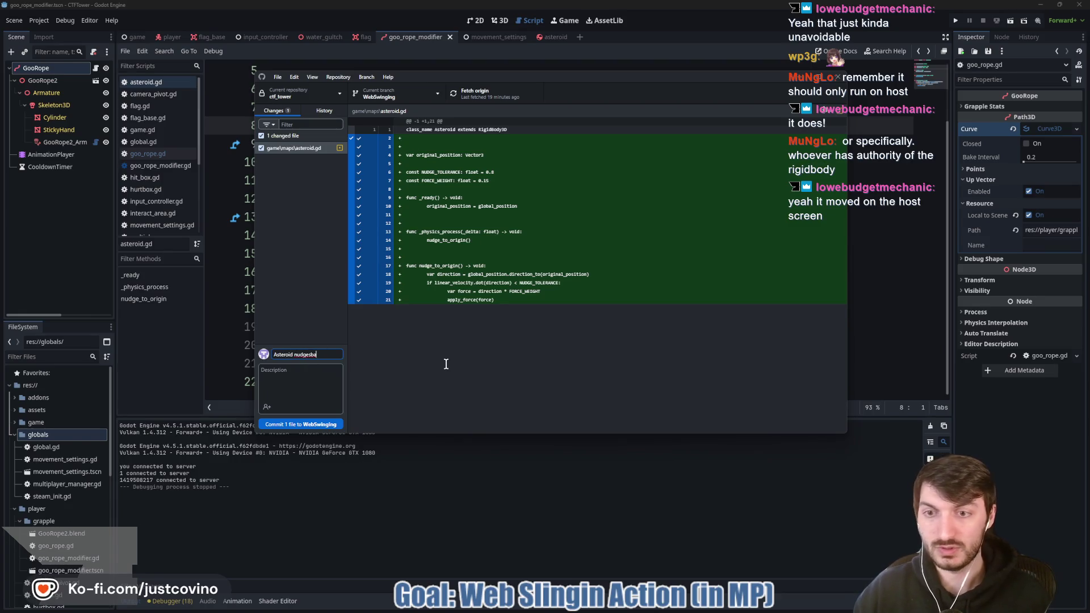
pyautogui.write('ck to')
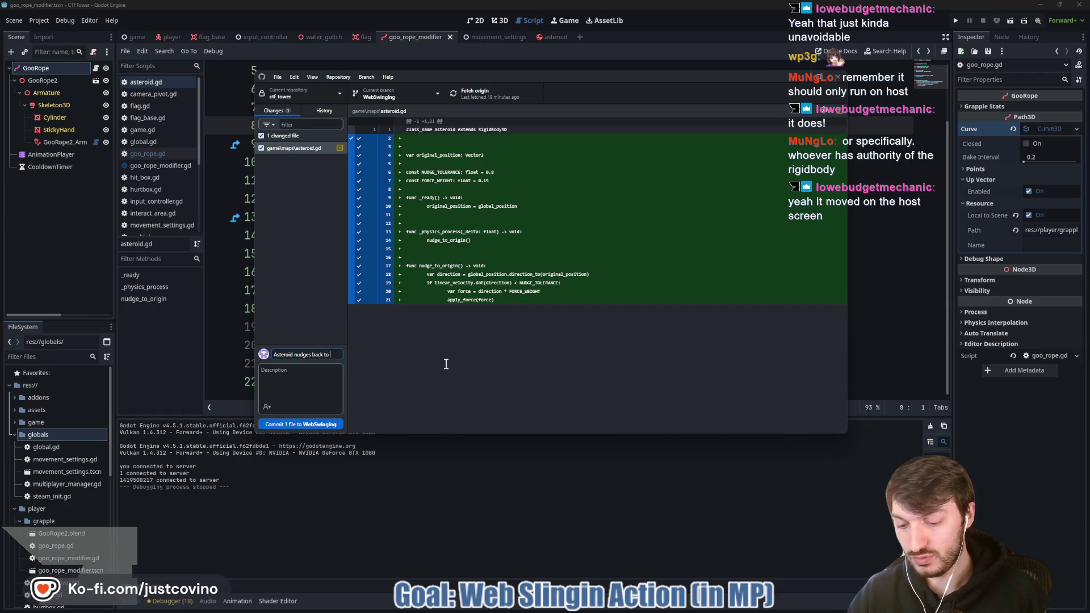
pyautogui.write('iginal position')
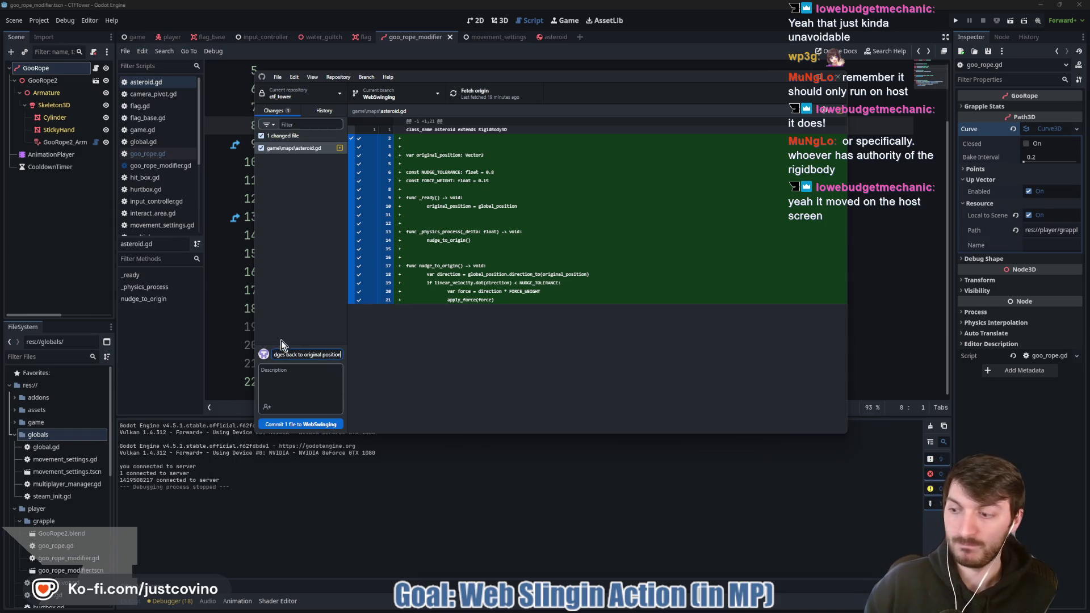
pyautogui.click(309, 427)
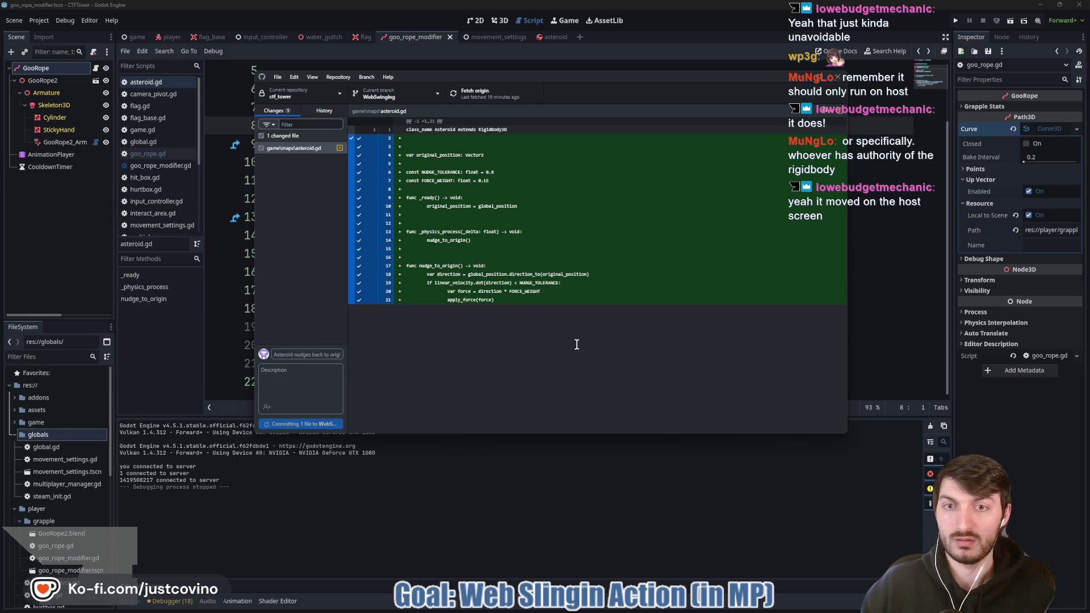
pyautogui.click(699, 192)
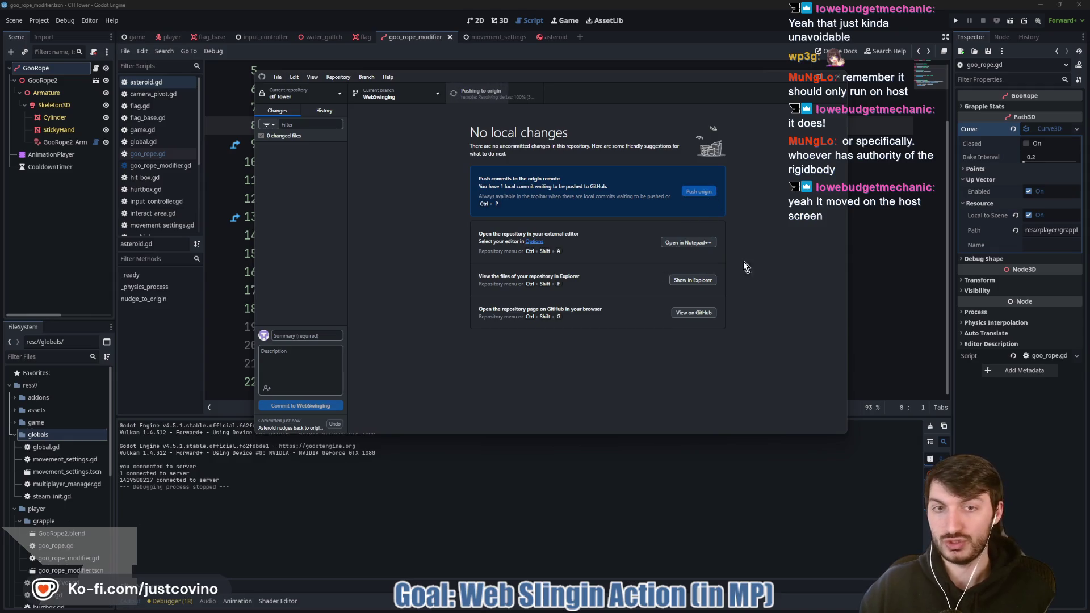
pyautogui.click(874, 257)
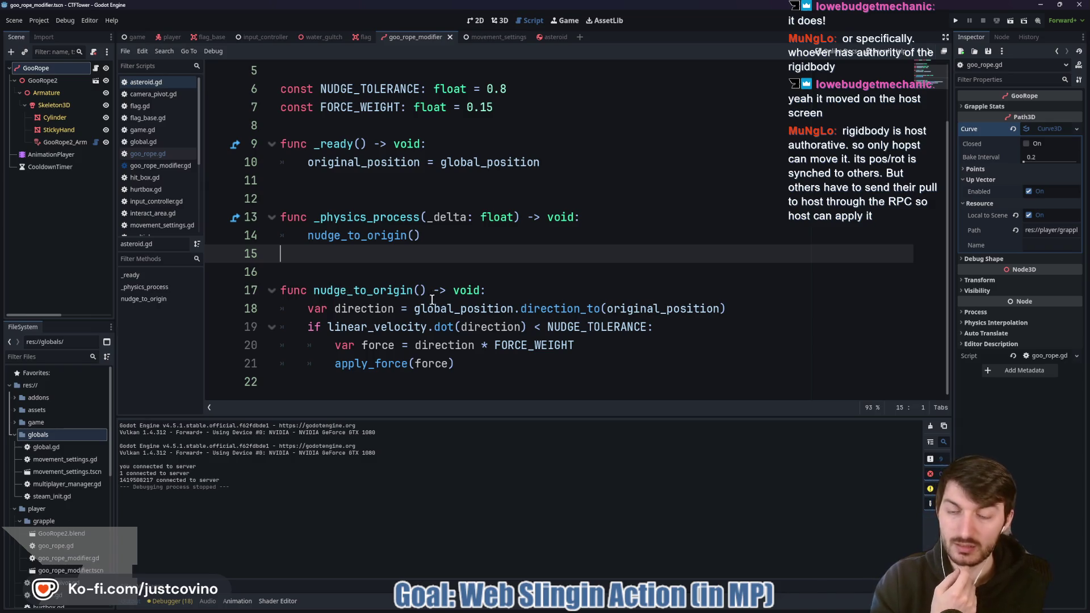
pyautogui.moveTo(455, 363)
pyautogui.mouseDown()
pyautogui.moveTo(348, 343)
pyautogui.moveTo(249, 284)
pyautogui.moveTo(247, 270)
pyautogui.moveTo(268, 278)
pyautogui.mouseUp()
pyautogui.moveTo(417, 264); pyautogui.dragTo(239, 207)
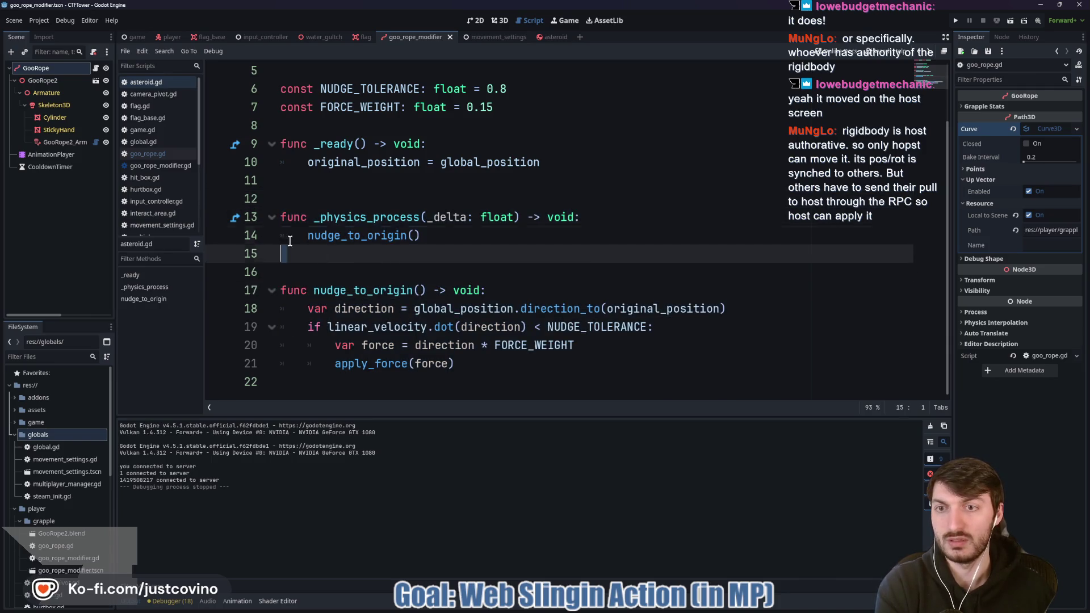
pyautogui.click(309, 261)
pyautogui.moveTo(296, 257); pyautogui.dragTo(267, 217)
pyautogui.click(273, 256)
pyautogui.keyDown('shift'); pyautogui.click(239, 199); pyautogui.keyUp('shift')
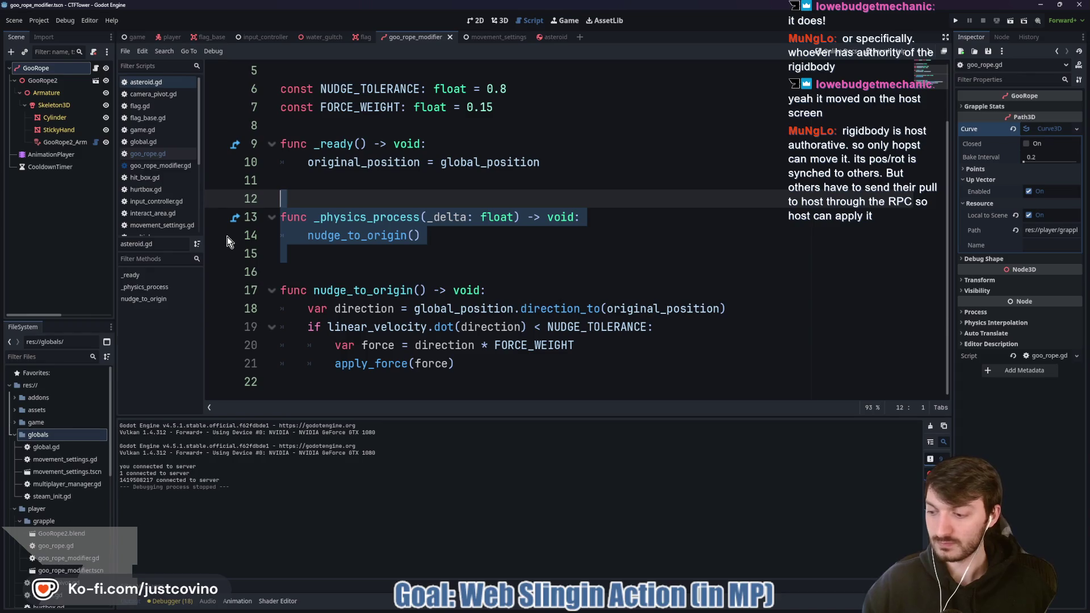
pyautogui.click(329, 253)
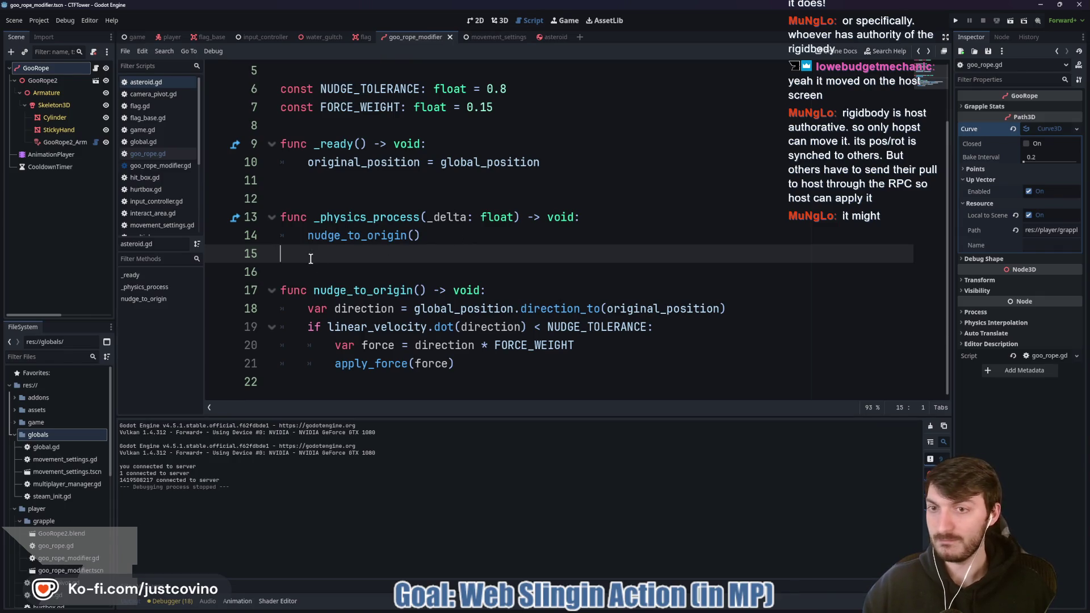
pyautogui.keyDown('shift'); pyautogui.click(245, 222); pyautogui.keyUp('shift')
pyautogui.click(308, 254)
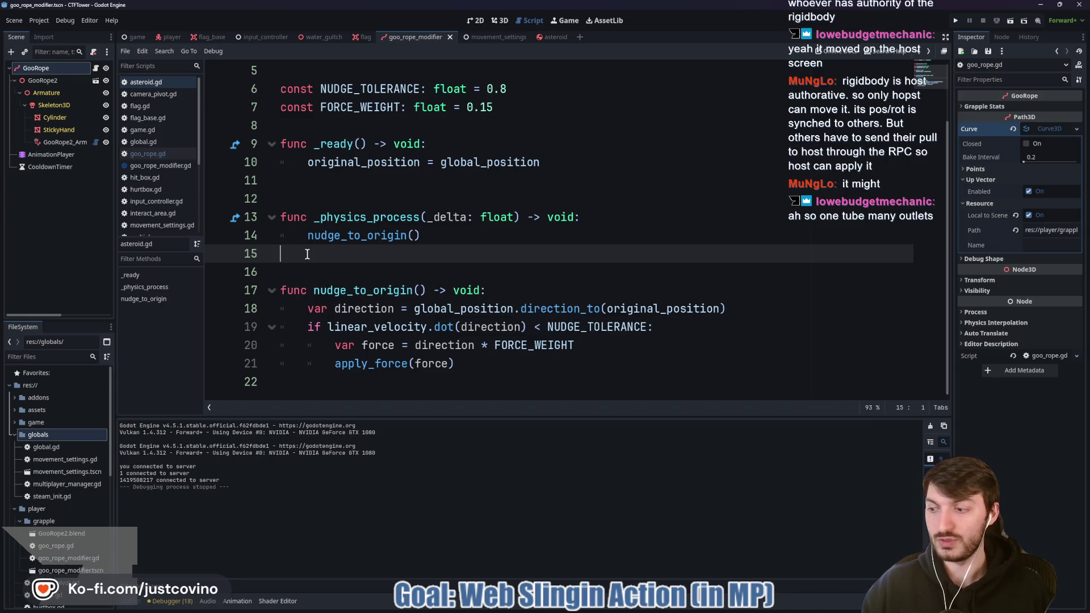
pyautogui.hotkey('shift', 'Up')
pyautogui.hotkey('shift', 'Up')
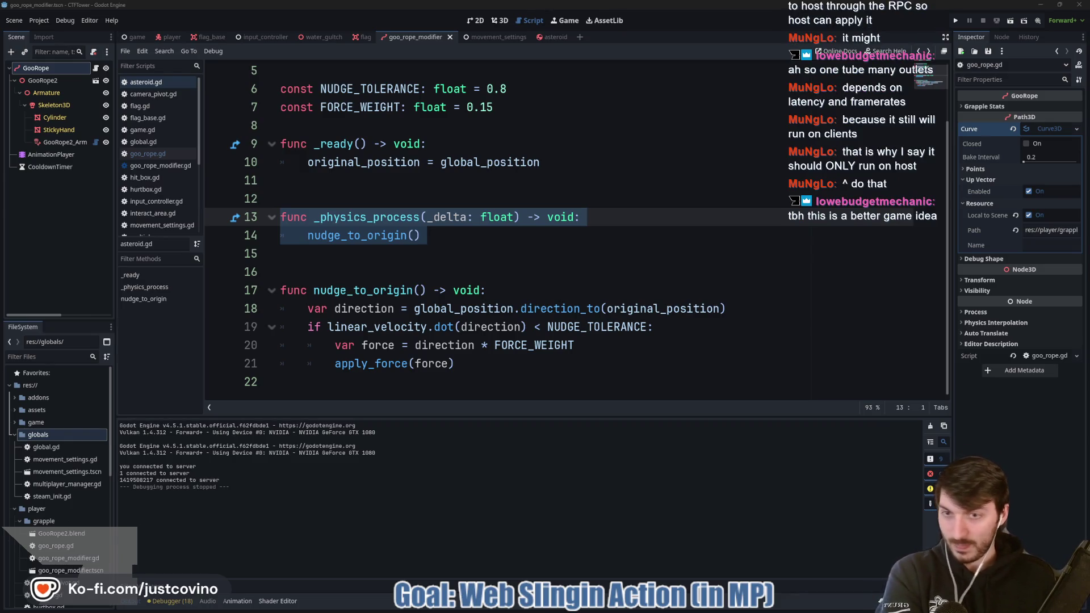
# Wrap the nudge_to_origin() call in an 'if multiplayer.is_server():' check and save the script
pyautogui.click(353, 269)
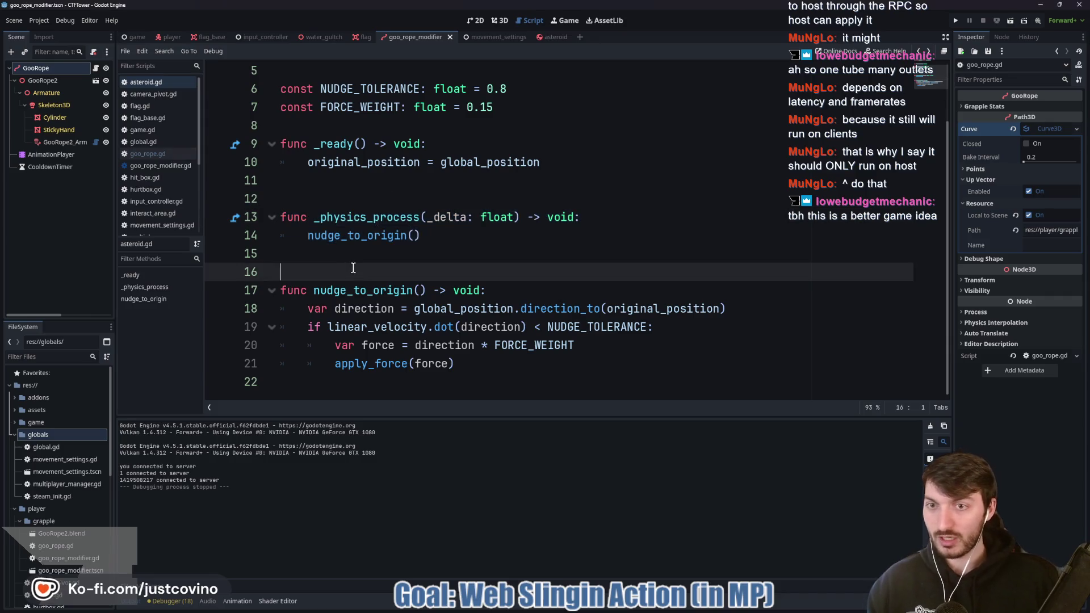
pyautogui.click(615, 222)
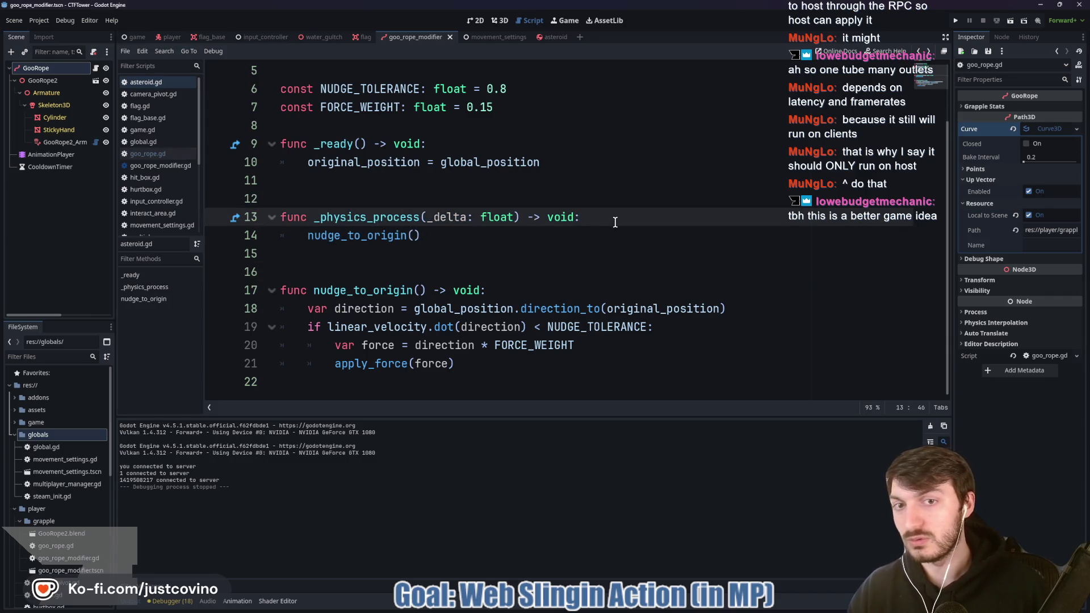
pyautogui.press('Return')
pyautogui.write('if multiplayer.is')
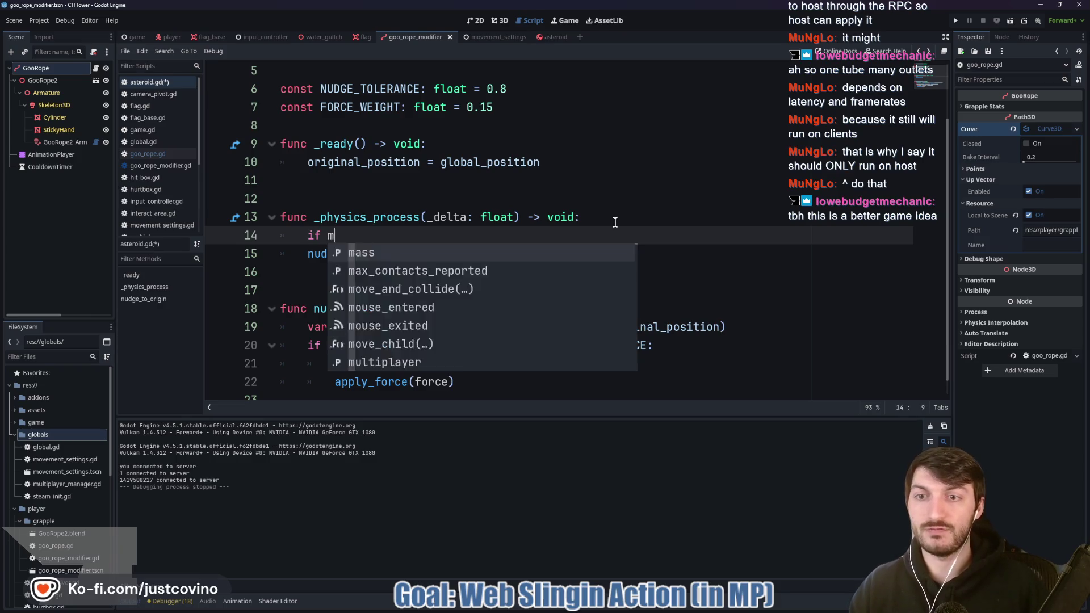
pyautogui.press('Return')
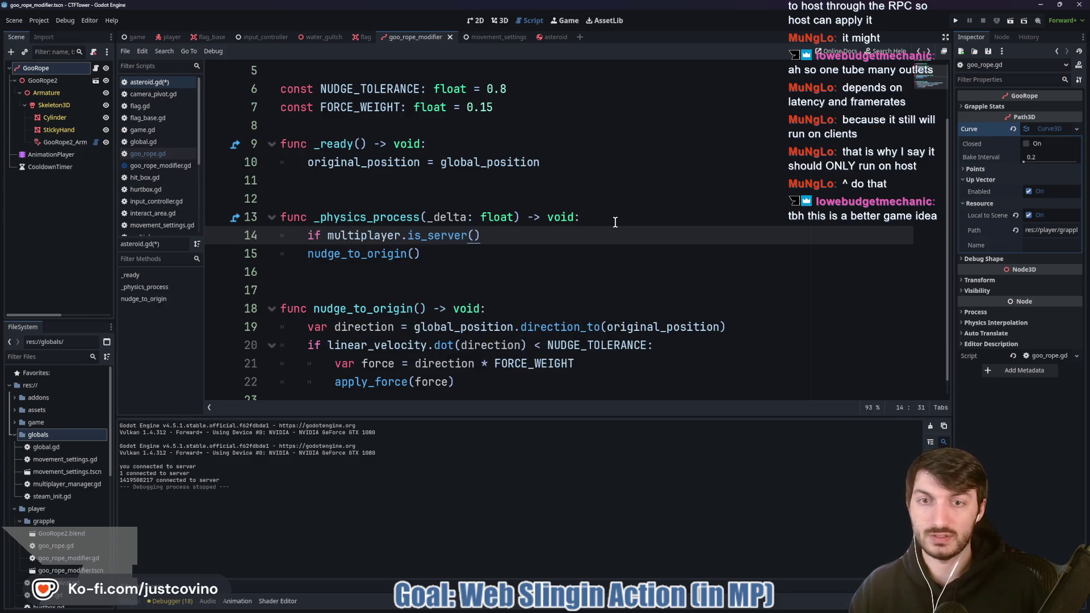
pyautogui.click(295, 254)
pyautogui.press('Tab')
pyautogui.press('End')
pyautogui.hotkey('ctrl', 's')
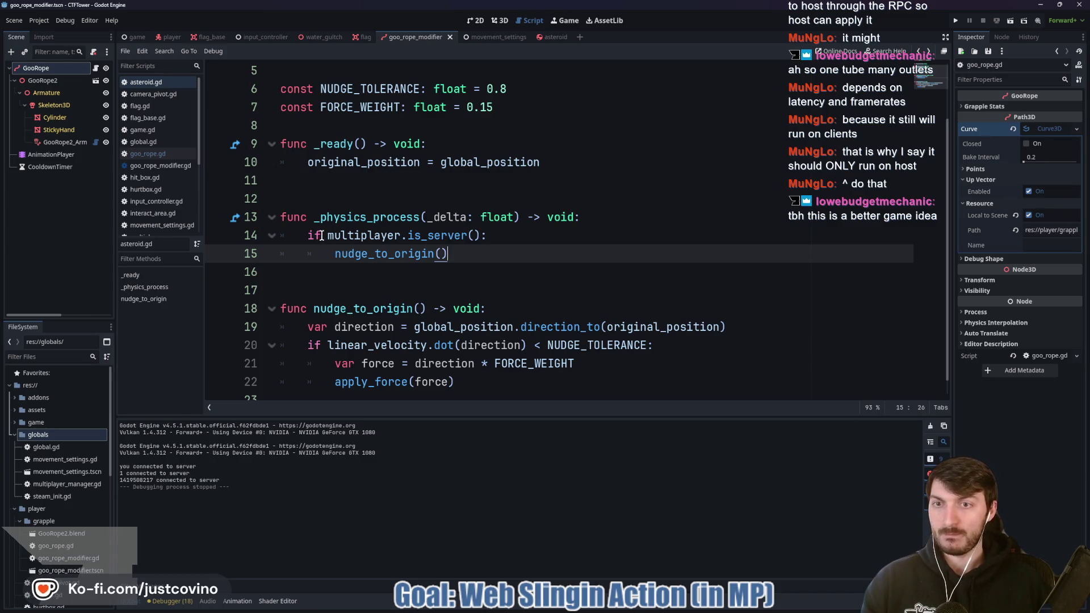
# Select and erase the is_server() condition on line 14
pyautogui.click(382, 279)
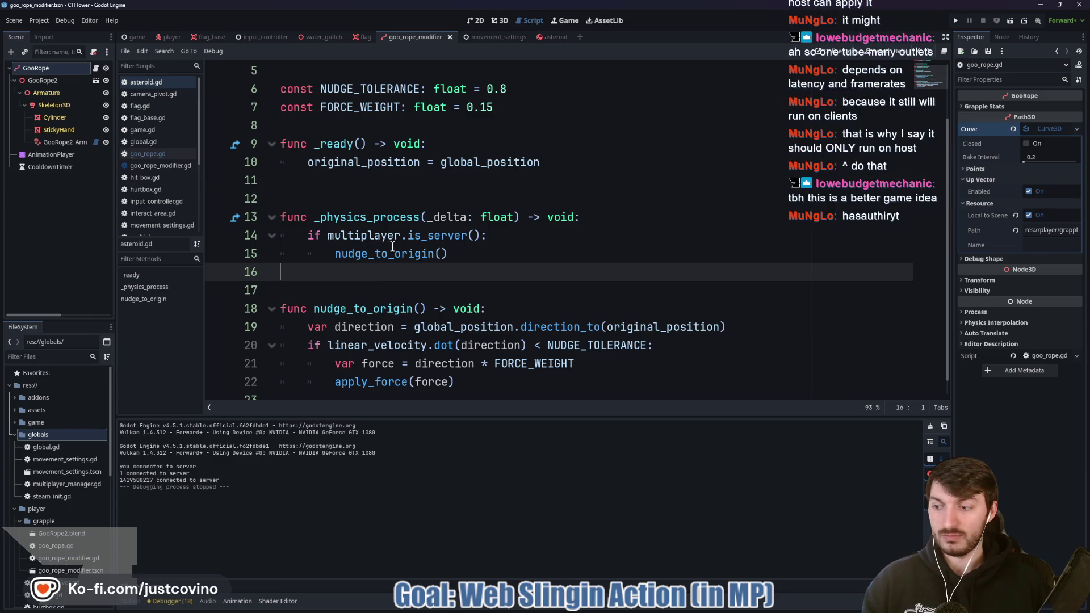
pyautogui.click(479, 235)
pyautogui.moveTo(480, 235)
pyautogui.mouseDown()
pyautogui.moveTo(379, 235)
pyautogui.moveTo(409, 234)
pyautogui.mouseUp()
pyautogui.write('has_')
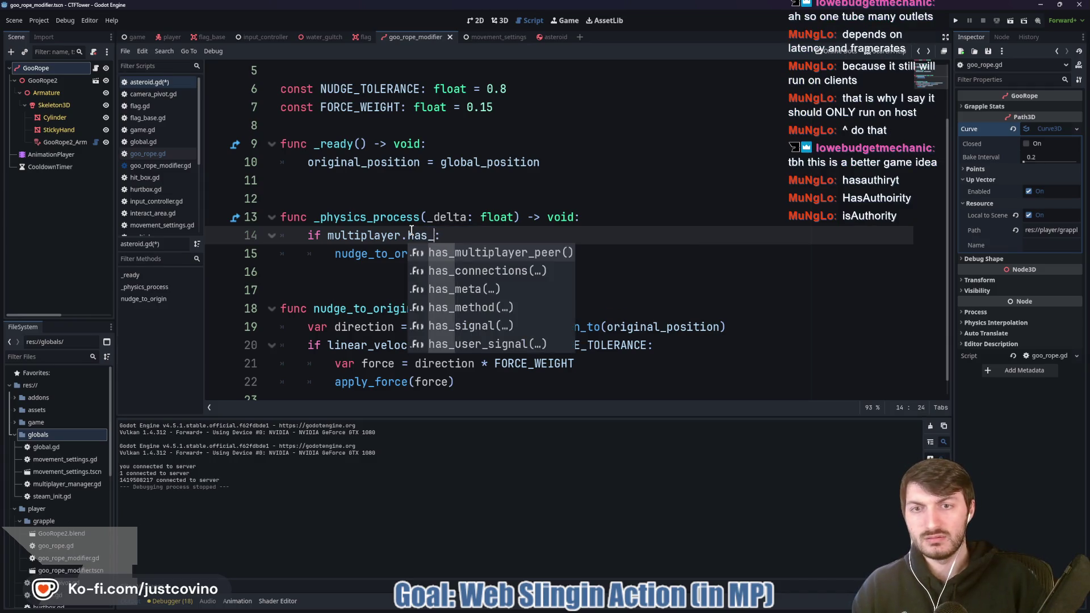
pyautogui.write('ai')
pyautogui.write('u')
pyautogui.press('BackSpace')
pyautogui.press('BackSpace')
pyautogui.press('BackSpace')
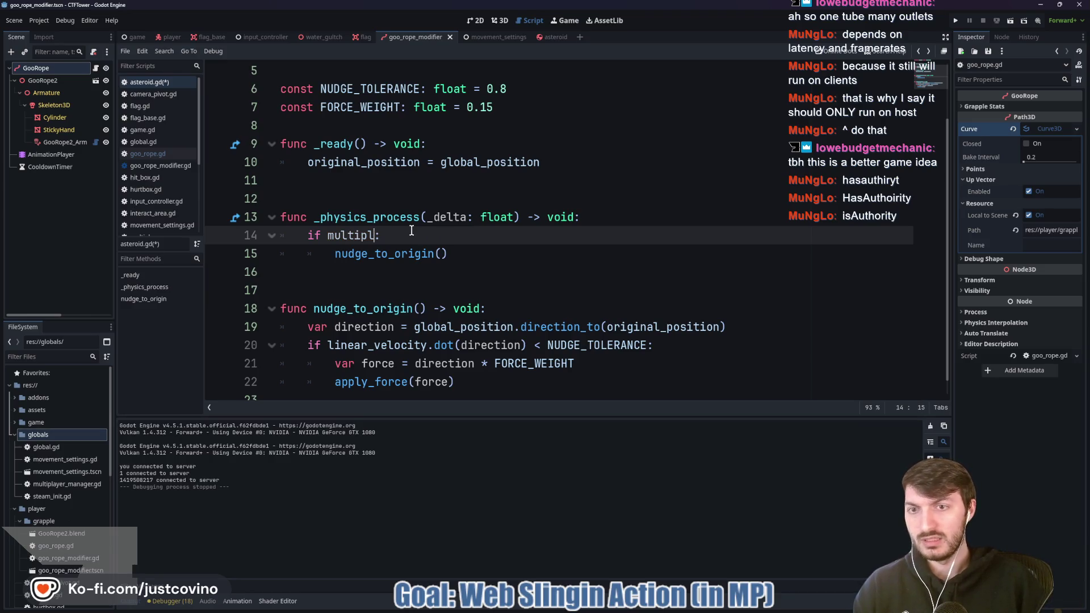
pyautogui.press('BackSpace')
pyautogui.press('BackSpace')
pyautogui.press('BackSpace')
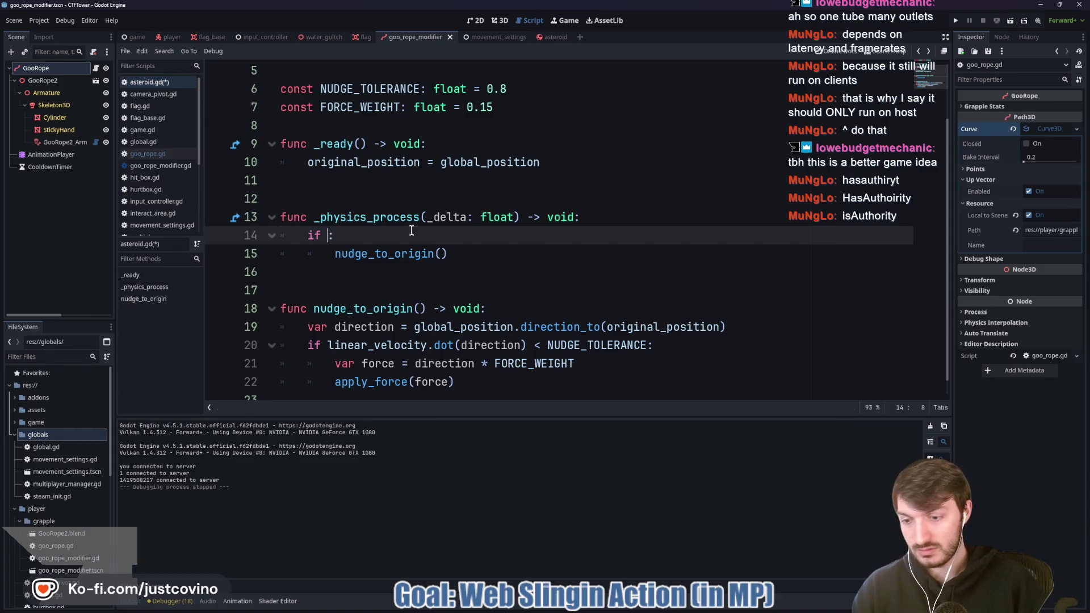
# Rewrite the condition as is_multiplayer_authority()
pyautogui.write('multiplayer.is_')
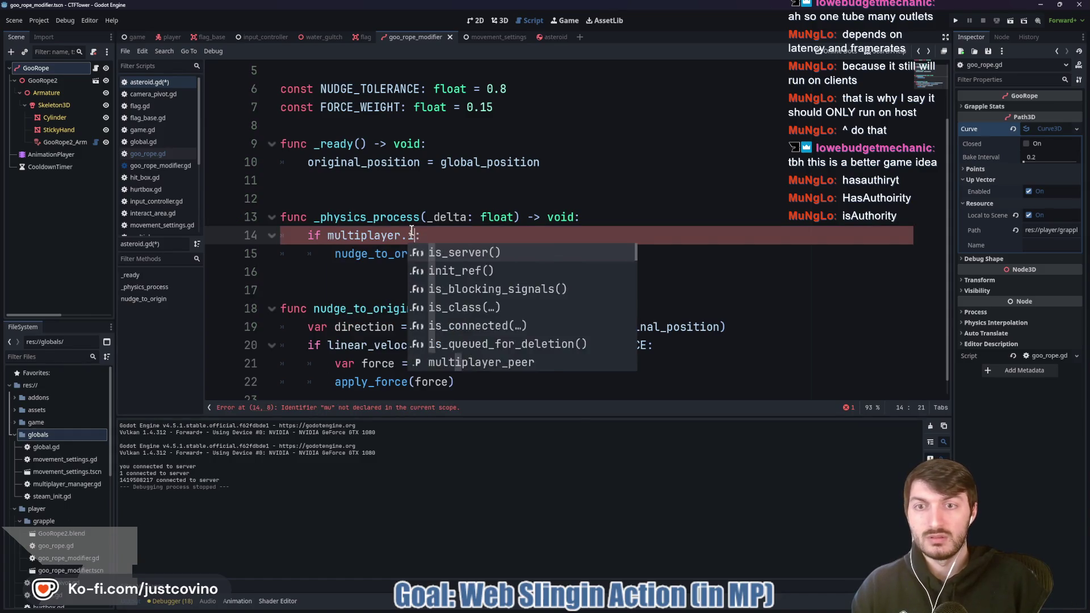
pyautogui.press('BackSpace')
pyautogui.press('BackSpace')
pyautogui.press('BackSpace')
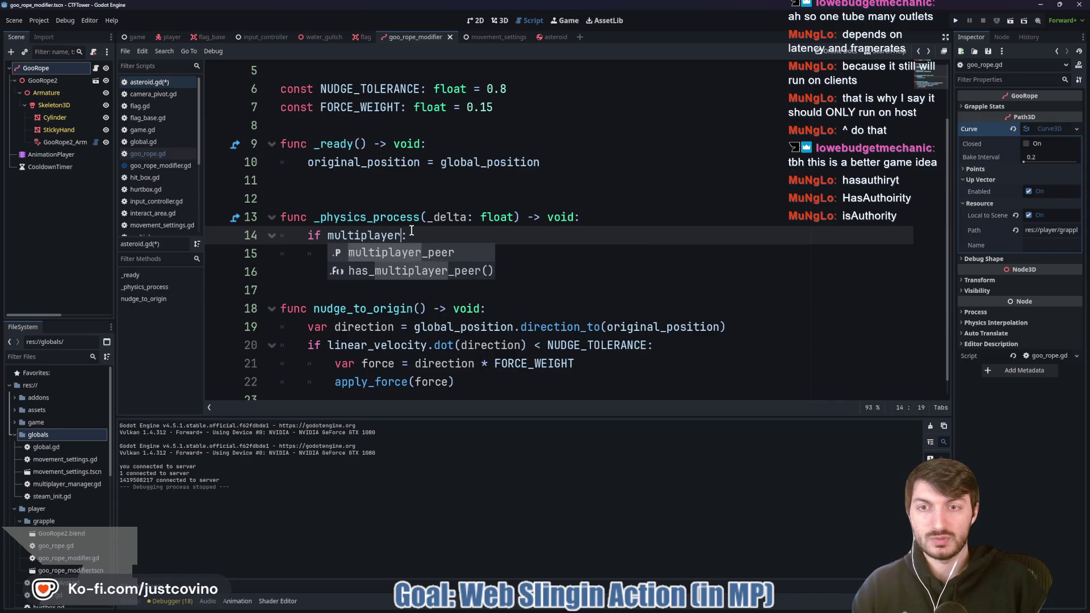
pyautogui.write('.')
pyautogui.press('BackSpace')
pyautogui.press('BackSpace')
pyautogui.press('BackSpace')
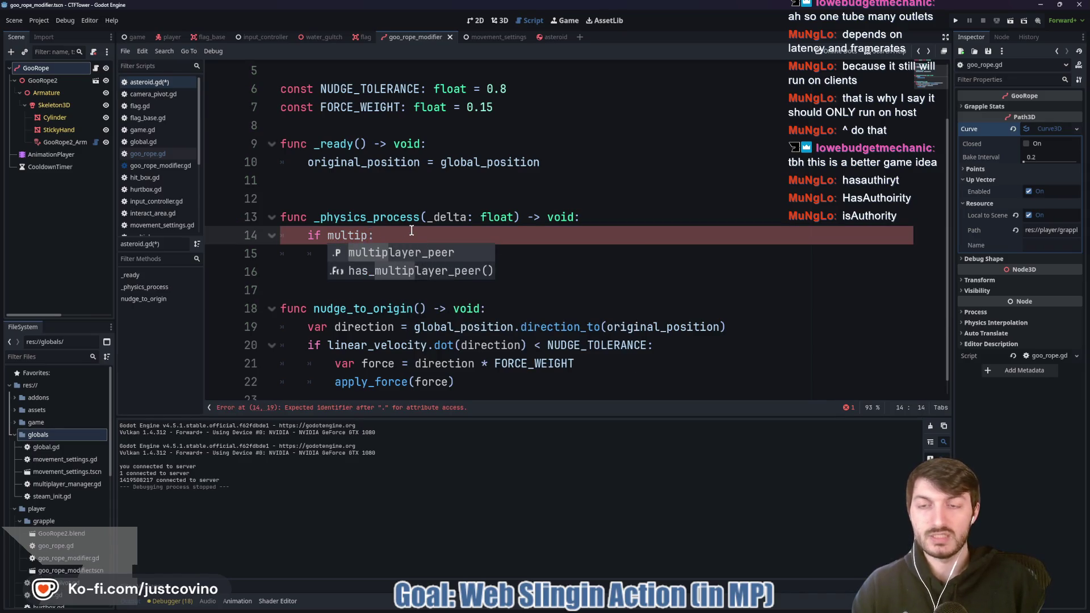
pyautogui.press('BackSpace')
pyautogui.press('BackSpace')
pyautogui.write('is)m')
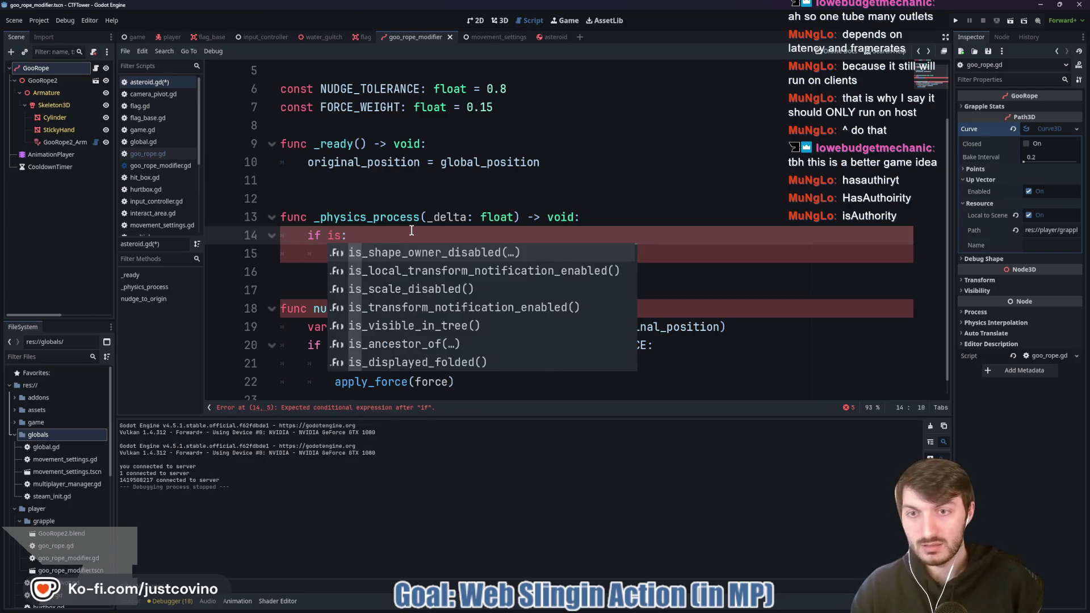
pyautogui.press('BackSpace')
pyautogui.press('BackSpace')
pyautogui.write('_multi')
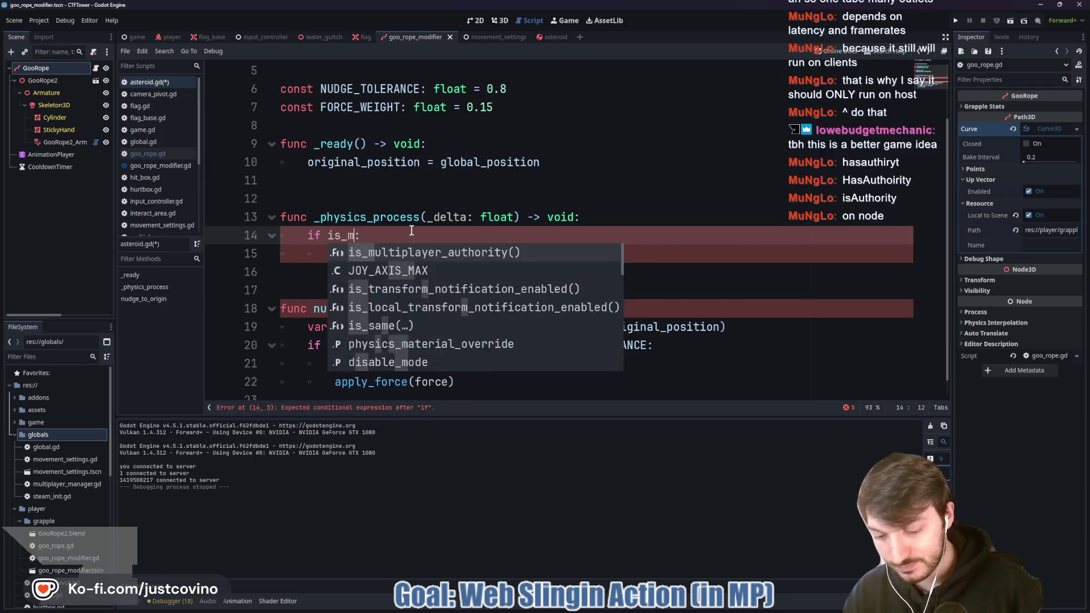
pyautogui.press('Return')
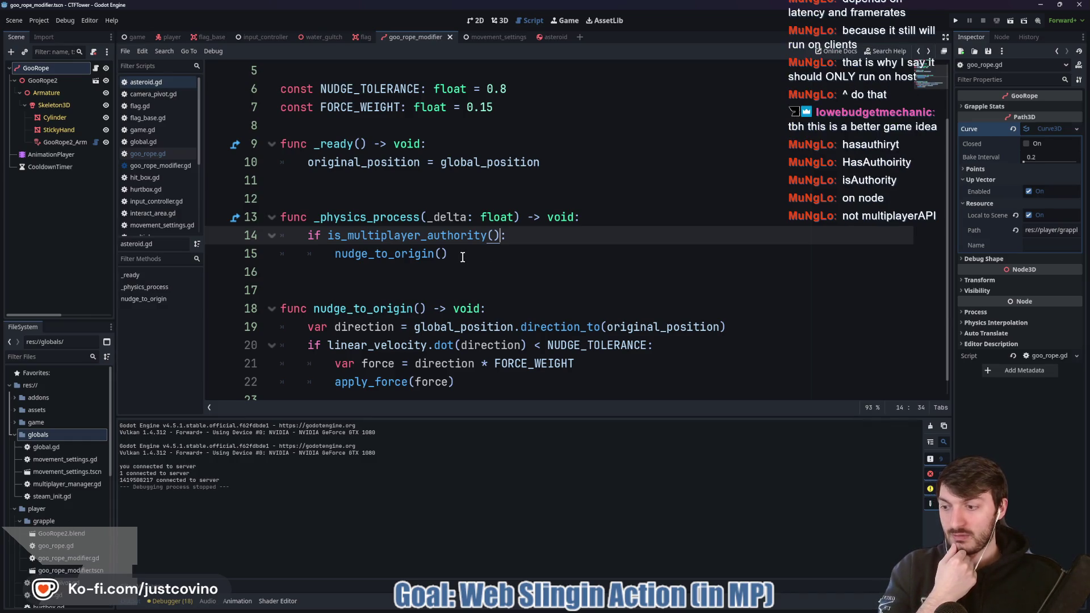
pyautogui.moveTo(384, 237)
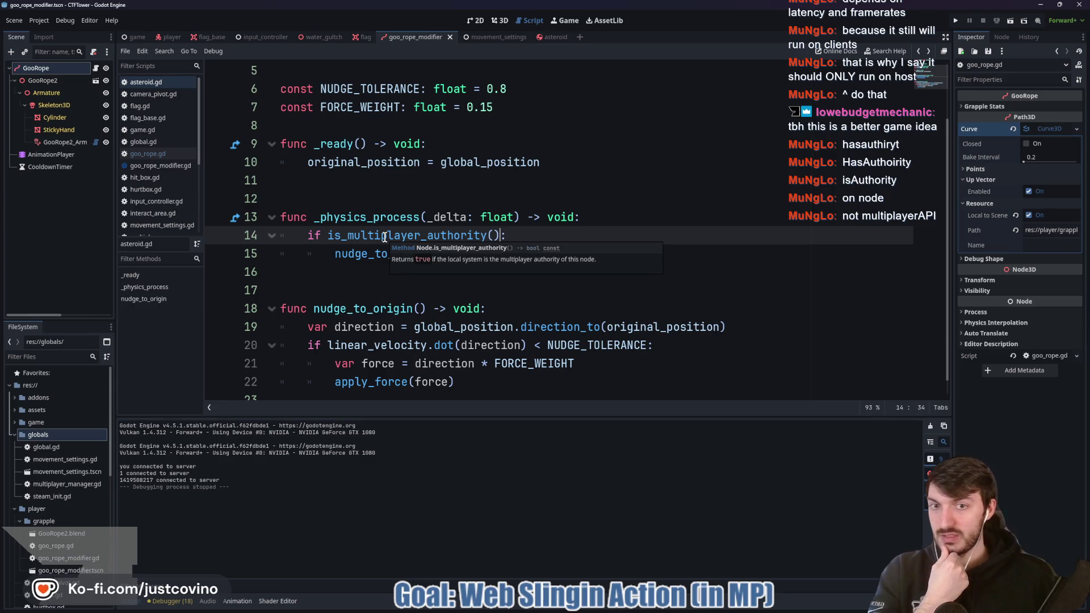
pyautogui.click(353, 277)
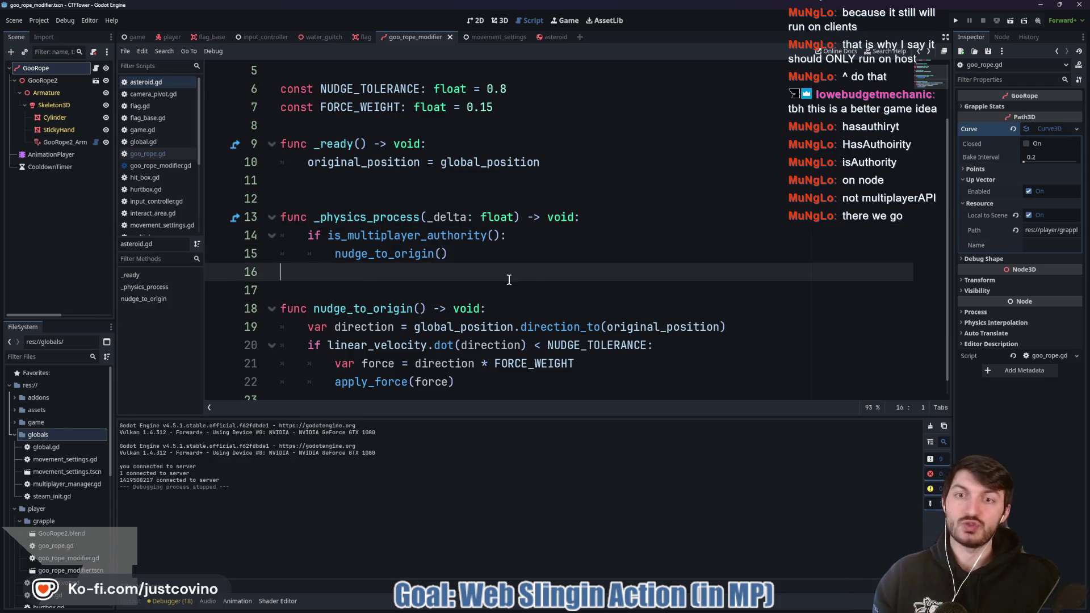